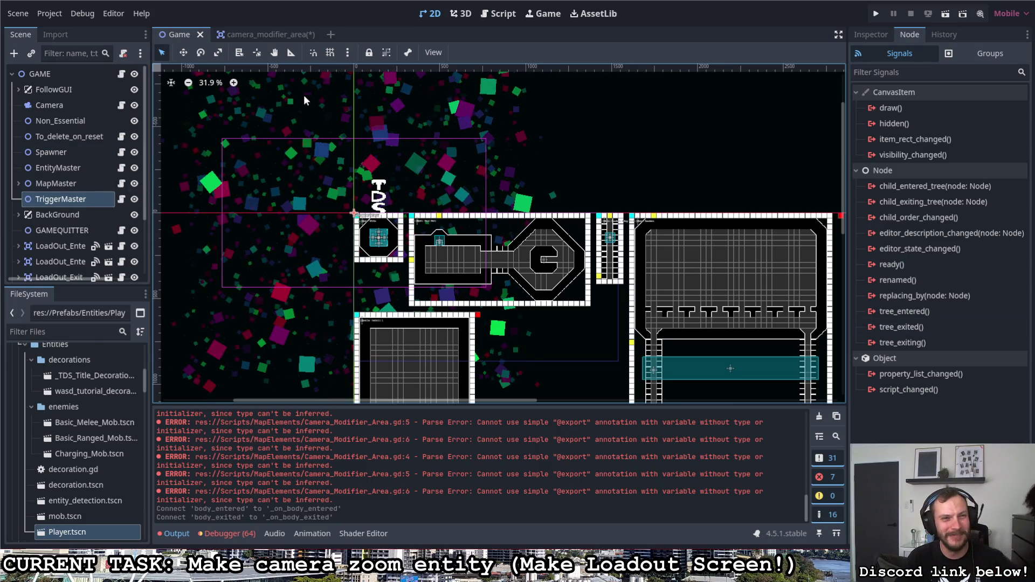
Step: Save the camera_modifier_area scene, check its Offset Position in the Inspector, and open Camera_Modifier_Area.gd
{"action": "left_click", "coordinate": [264, 35]}
{"action": "key", "text": "ctrl+s"}
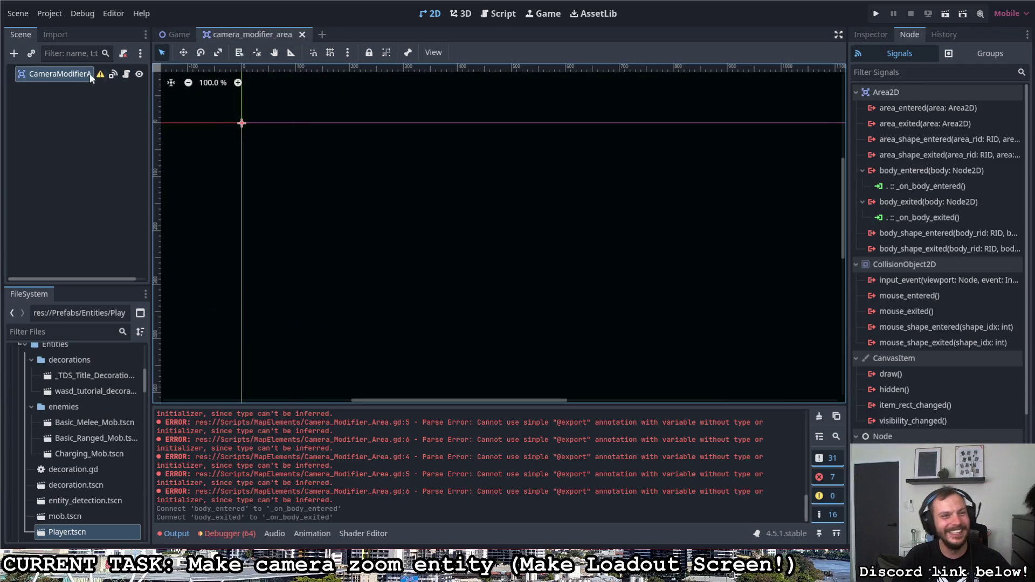
{"action": "left_click", "coordinate": [870, 35]}
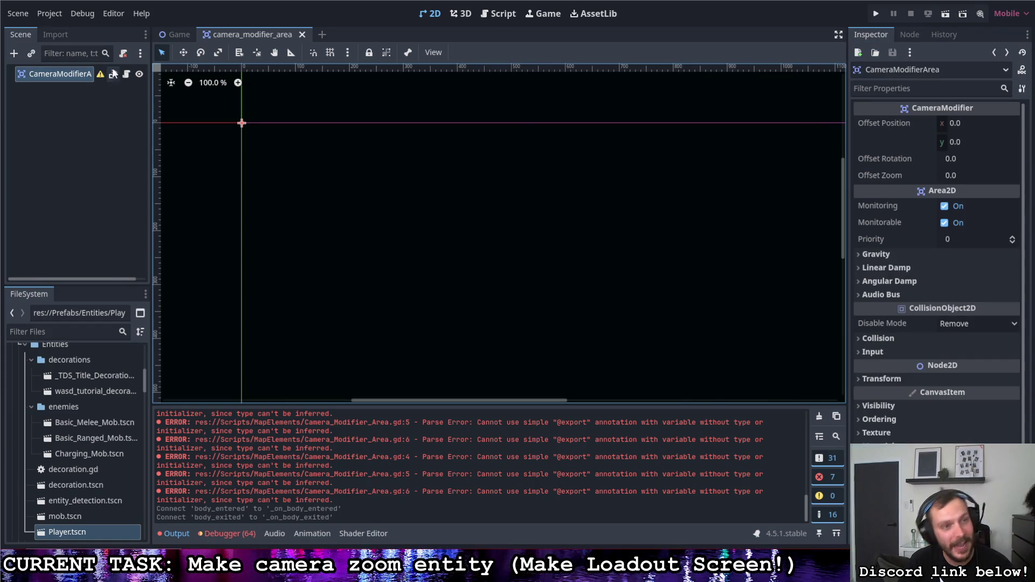
{"action": "left_click", "coordinate": [960, 126]}
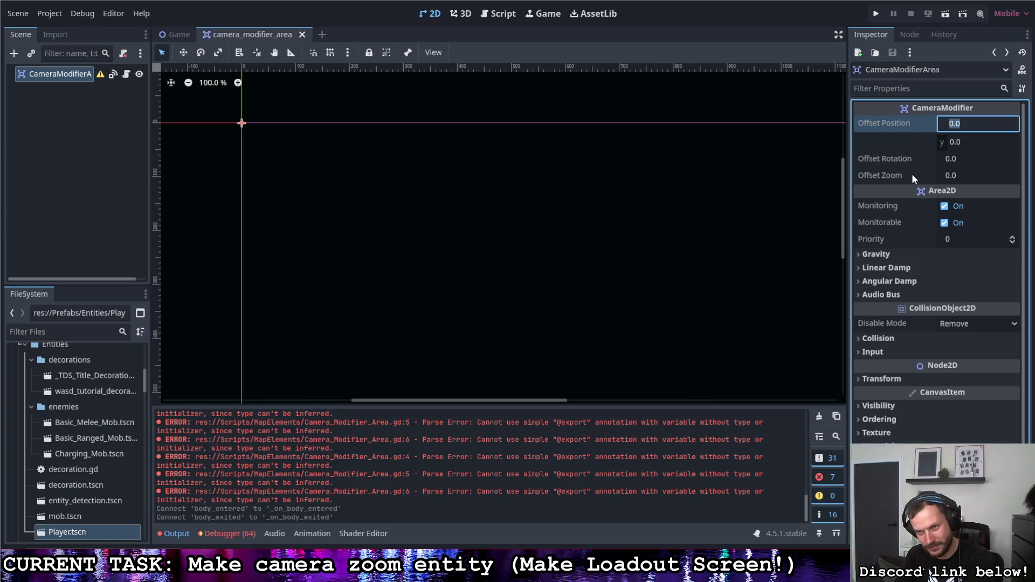
{"action": "left_click", "coordinate": [126, 73]}
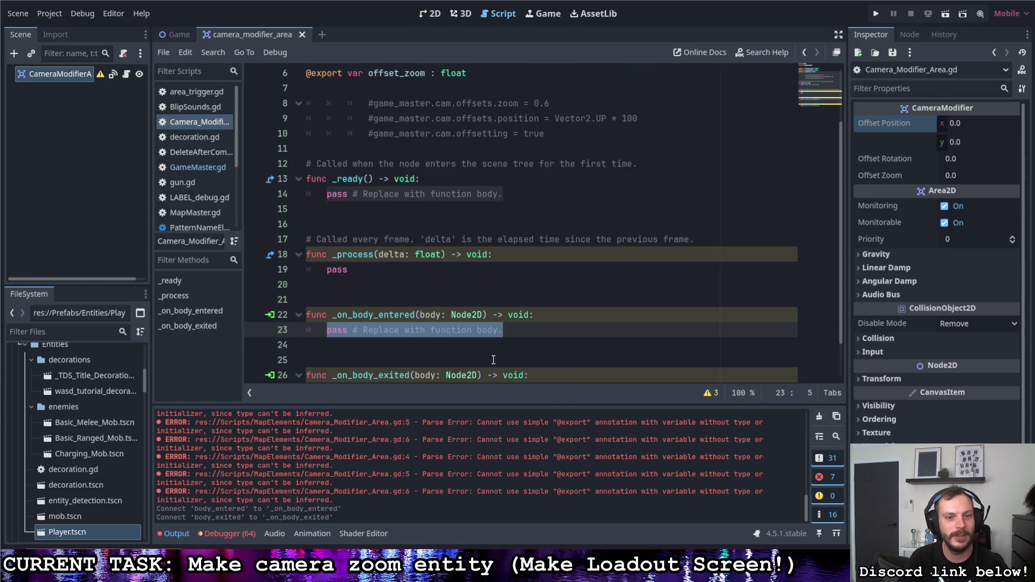
Step: Look over the modifier script's offset lines, then go to the Game scene and start a new empty scene
{"action": "left_click", "coordinate": [547, 153]}
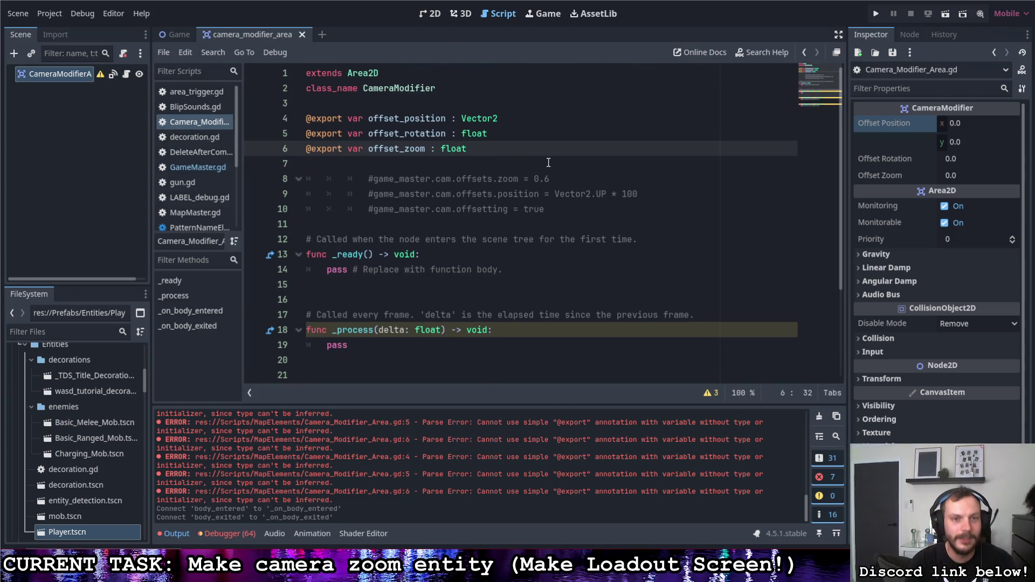
{"action": "key", "text": "Up"}
{"action": "key", "text": "Up"}
{"action": "key", "text": "Up"}
{"action": "key", "text": "Down"}
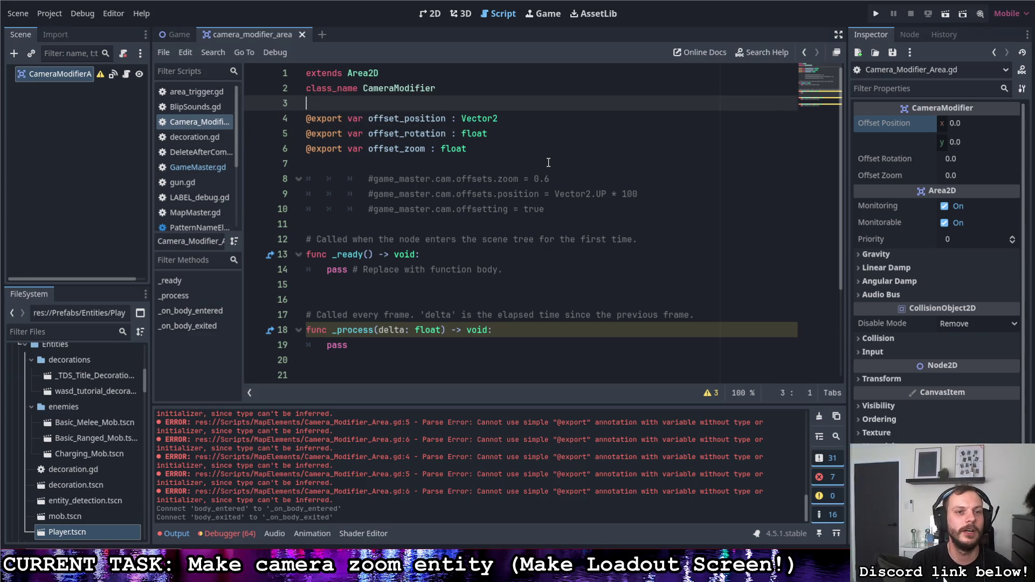
{"action": "key", "text": "Down"}
{"action": "key", "text": "Down"}
{"action": "key", "text": "Down"}
{"action": "scroll", "coordinate": [548, 162], "scroll_direction": "down", "scroll_amount": 3}
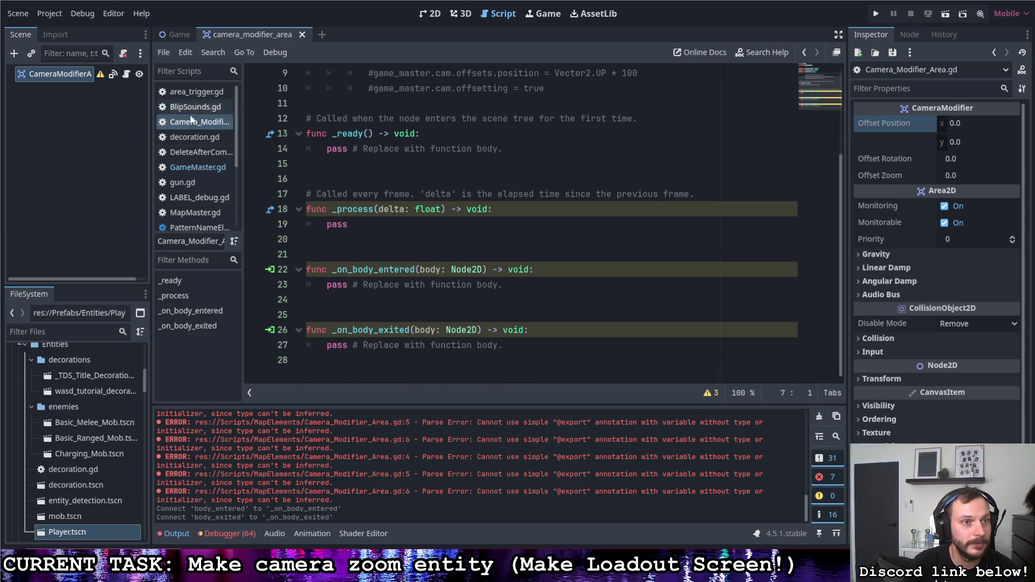
{"action": "left_click", "coordinate": [169, 35]}
{"action": "key", "text": "ctrl+n"}
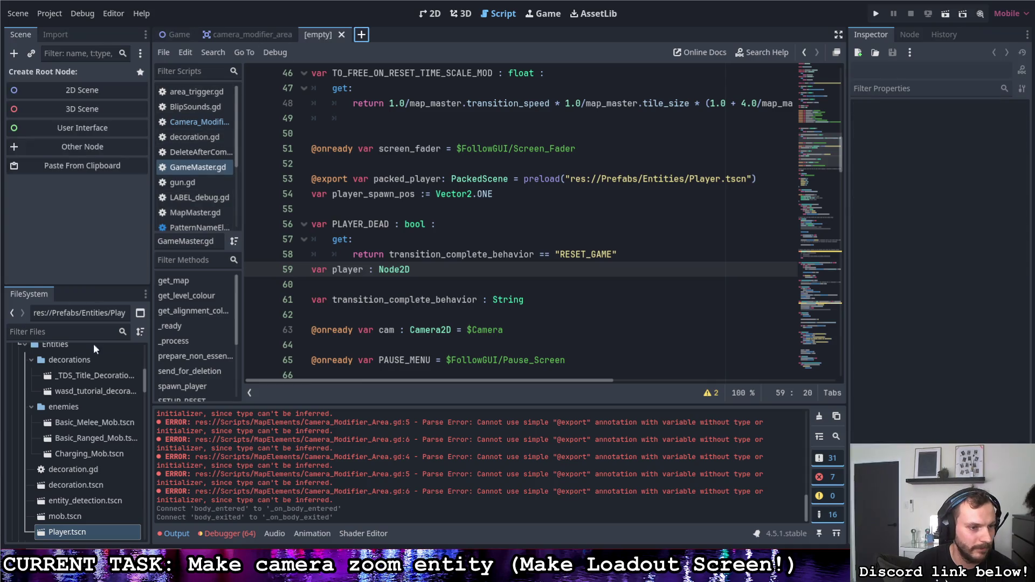
{"action": "scroll", "coordinate": [93, 349], "scroll_direction": "down", "scroll_amount": 2}
Step: Open Player.tscn, confirm the Player node is in the 'player' group, and return to the modifier script
{"action": "double_click", "coordinate": [67, 482]}
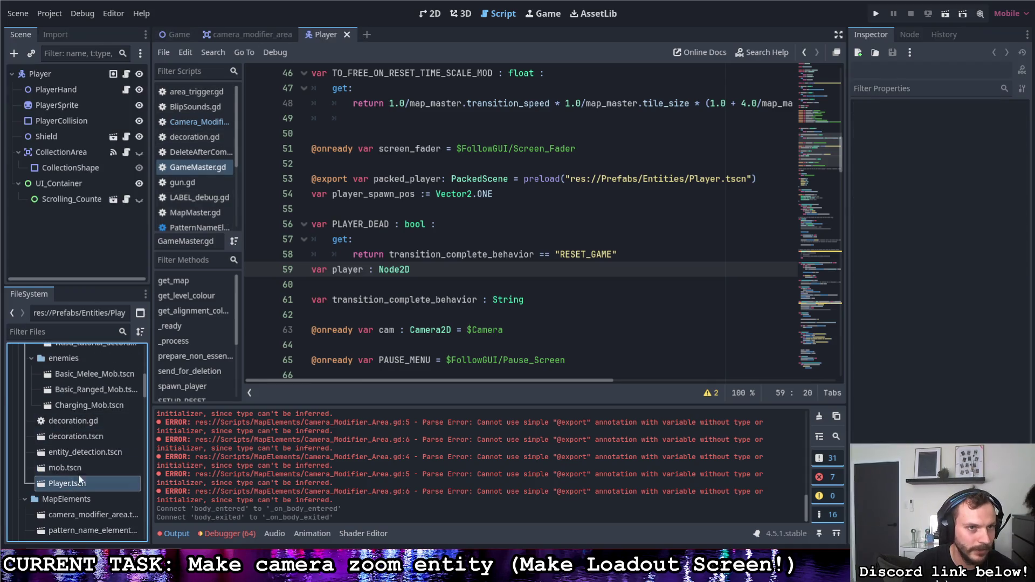
{"action": "left_click", "coordinate": [69, 78]}
{"action": "left_click", "coordinate": [911, 35]}
{"action": "left_click", "coordinate": [990, 54]}
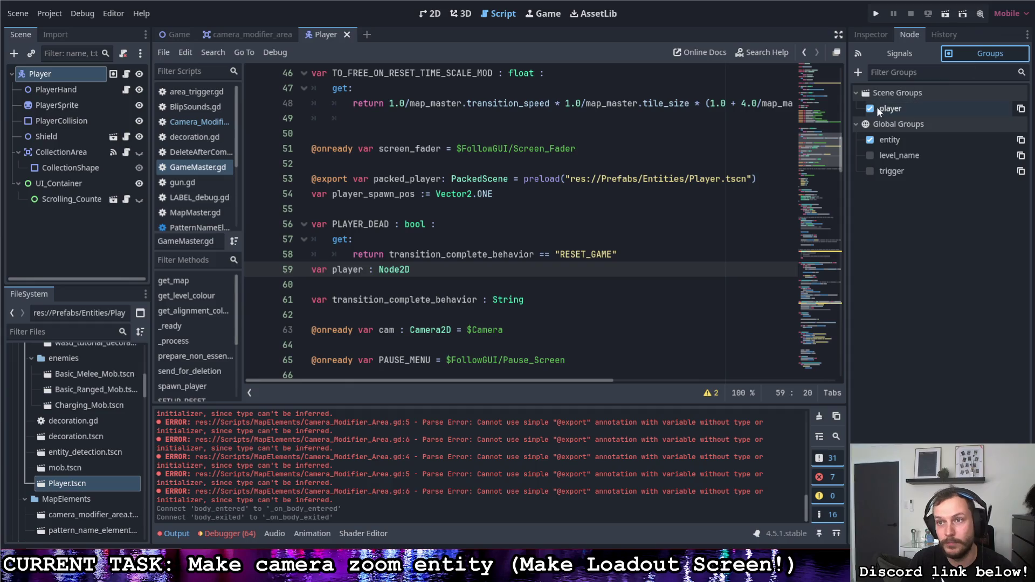
{"action": "left_click", "coordinate": [240, 33]}
{"action": "left_click", "coordinate": [564, 265]}
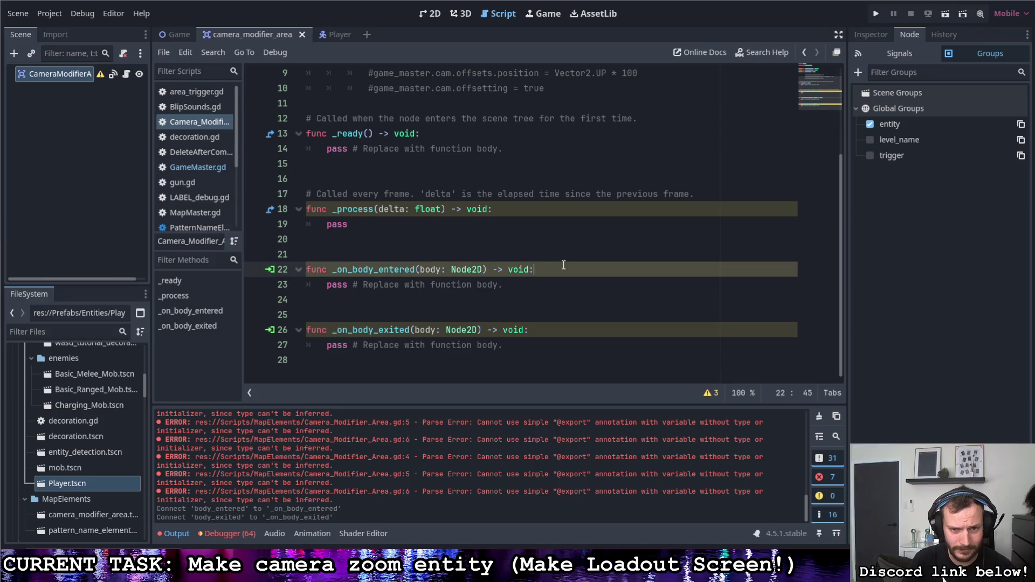
Step: Begin a guard in _on_body_entered: if !body.is_in_group('player'
{"action": "key", "text": "Return"}
{"action": "type", "text": "if "}
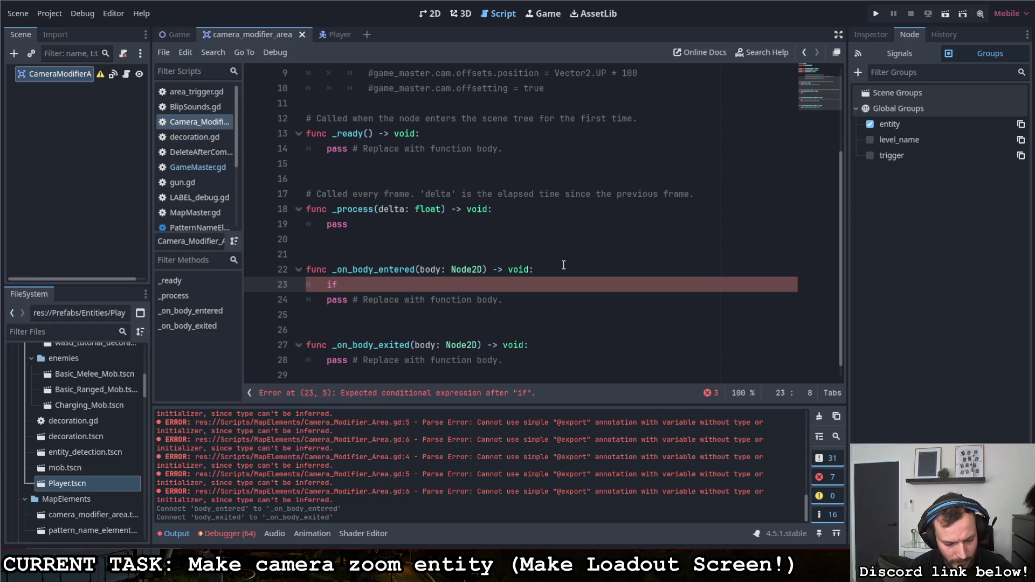
{"action": "type", "text": "!body.is+_"}
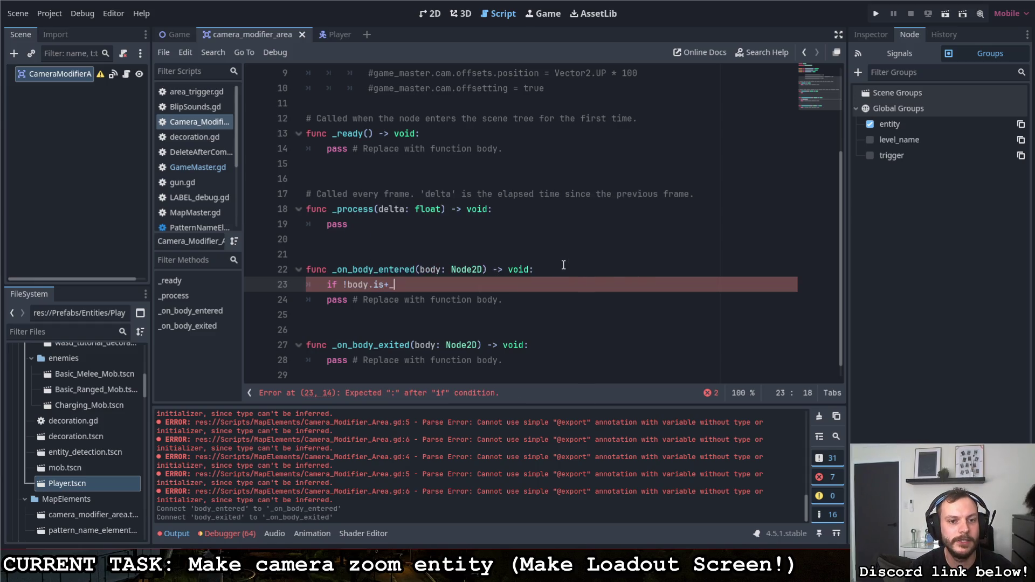
{"action": "key", "text": "BackSpace"}
{"action": "key", "text": "BackSpace"}
{"action": "type", "text": "_in"}
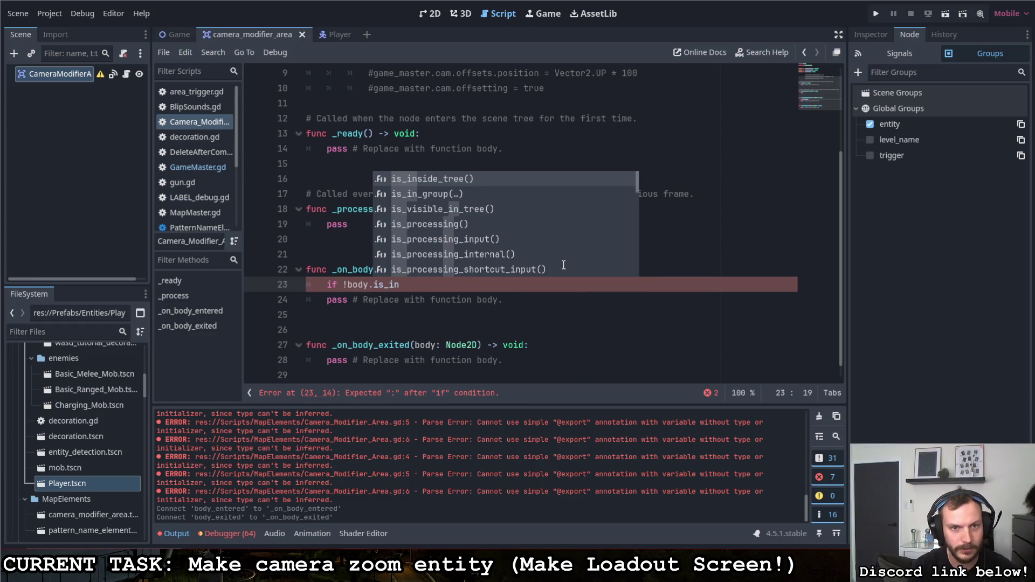
{"action": "key", "text": "Down"}
{"action": "key", "text": "Return"}
{"action": "type", "text": "'player"}
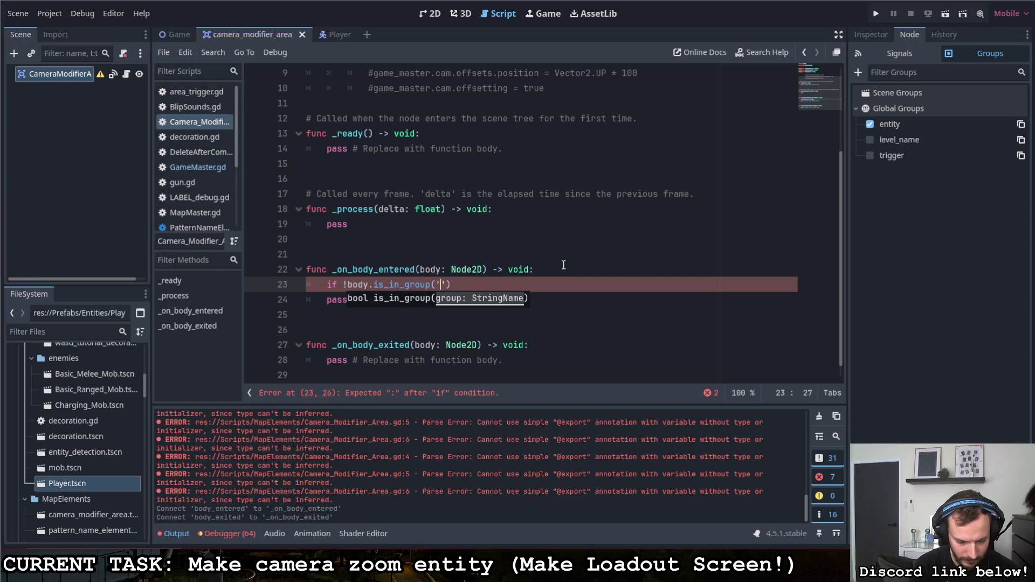
Step: Change the quotes to "player" and finish the guard with a colon and an indented return
{"action": "left_click", "coordinate": [440, 285]}
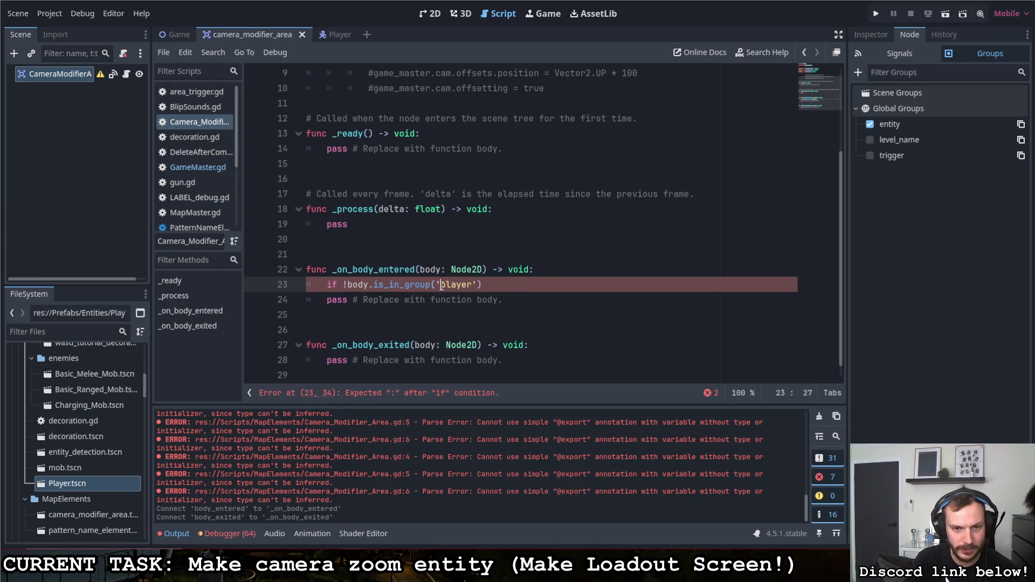
{"action": "type", "text": "\"'\""}
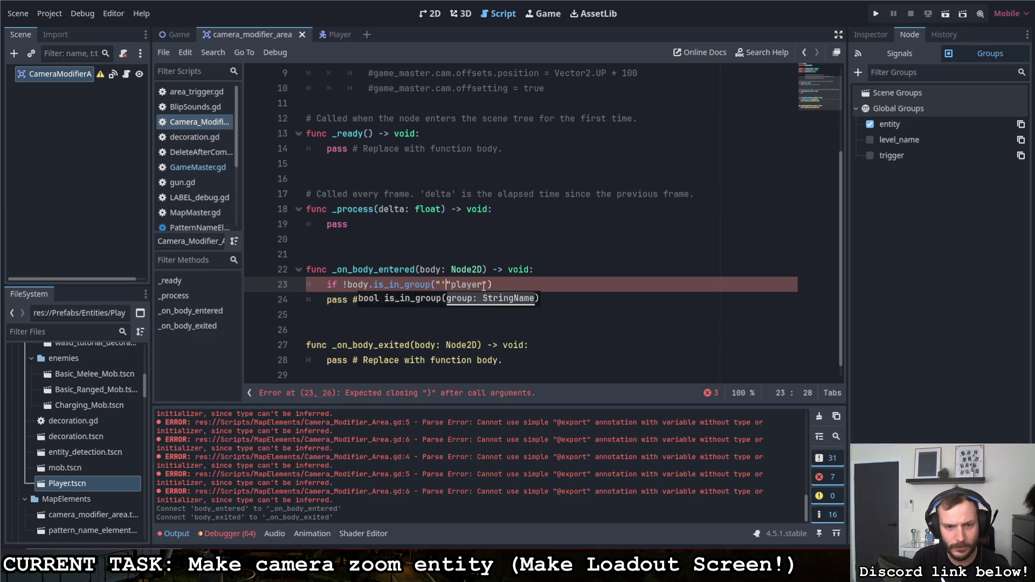
{"action": "key", "text": "Delete"}
{"action": "left_click", "coordinate": [482, 284]}
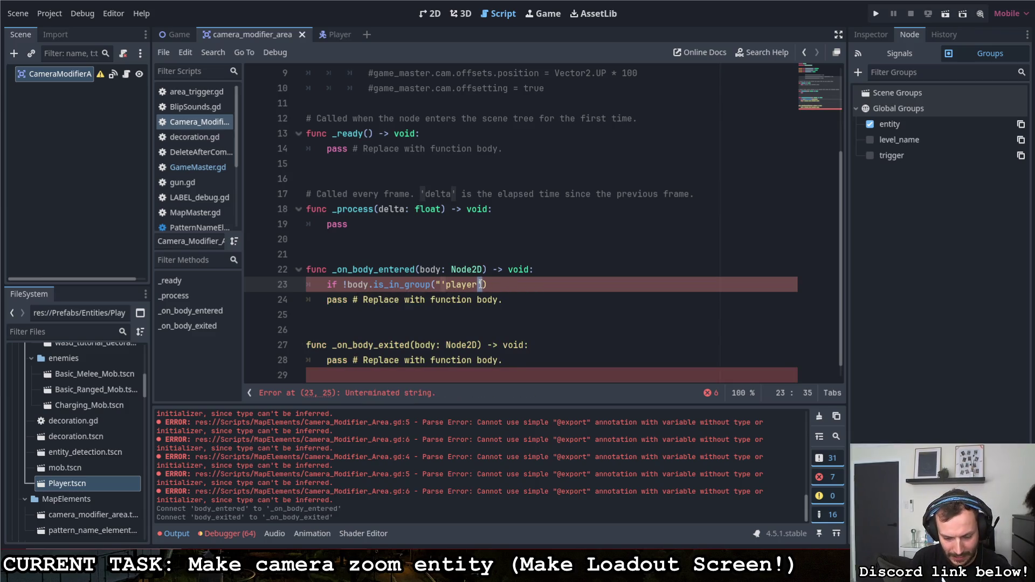
{"action": "type", "text": "\""}
{"action": "left_click", "coordinate": [499, 286]}
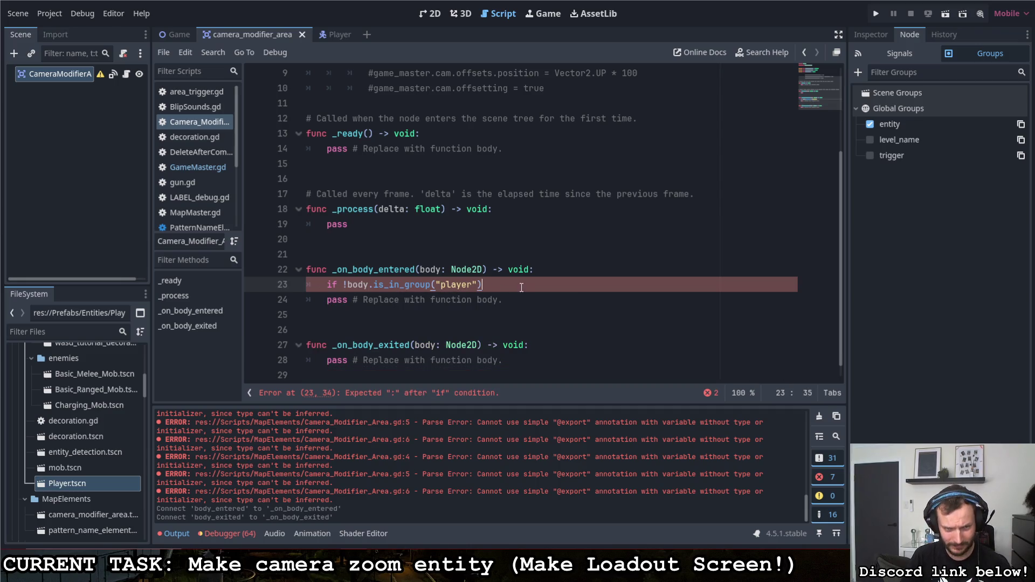
{"action": "type", "text": ":"}
{"action": "key", "text": "Return"}
{"action": "type", "text": "retur"}
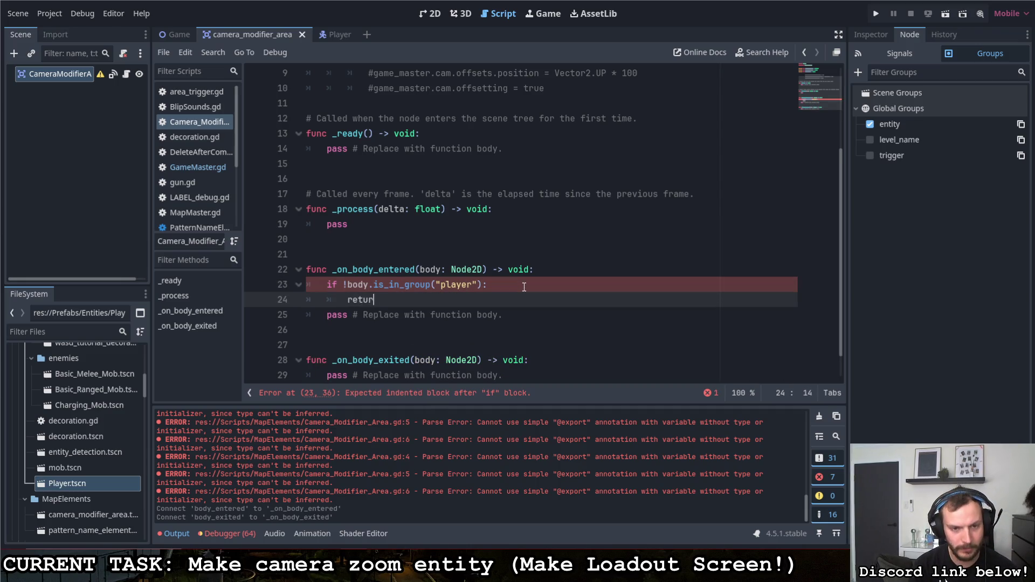
{"action": "type", "text": "n"}
Step: Copy the player-group guard into _on_body_exited and tidy its indentation
{"action": "left_click_drag", "start_coordinate": [379, 299], "coordinate": [238, 284]}
{"action": "key", "text": "ctrl+c"}
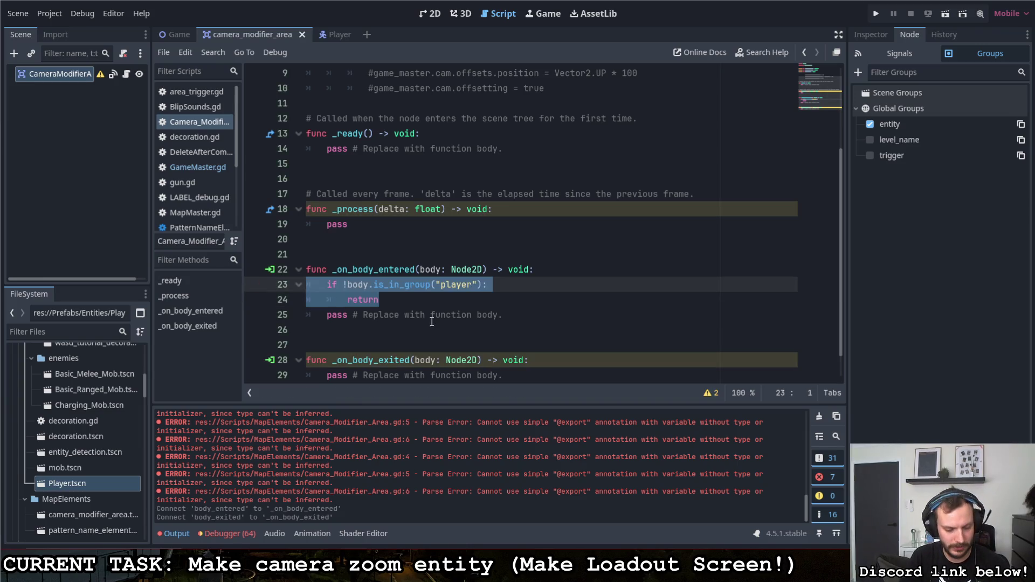
{"action": "scroll", "coordinate": [431, 322], "scroll_direction": "down", "scroll_amount": 1}
{"action": "left_click", "coordinate": [574, 331]}
{"action": "key", "text": "Return"}
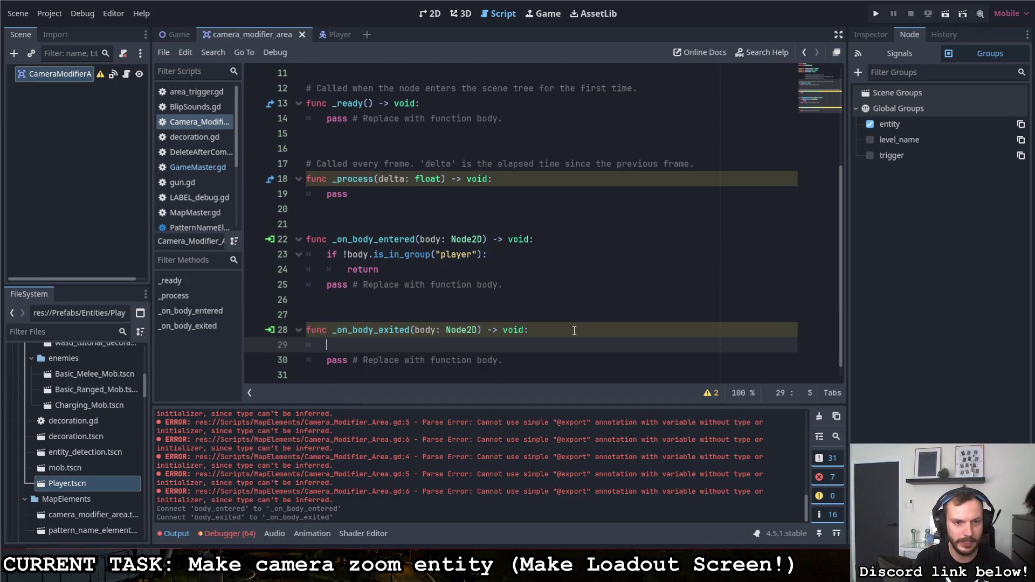
{"action": "key", "text": "ctrl+v"}
{"action": "key", "text": "Up"}
{"action": "key", "text": "Home"}
{"action": "left_click", "coordinate": [391, 360]}
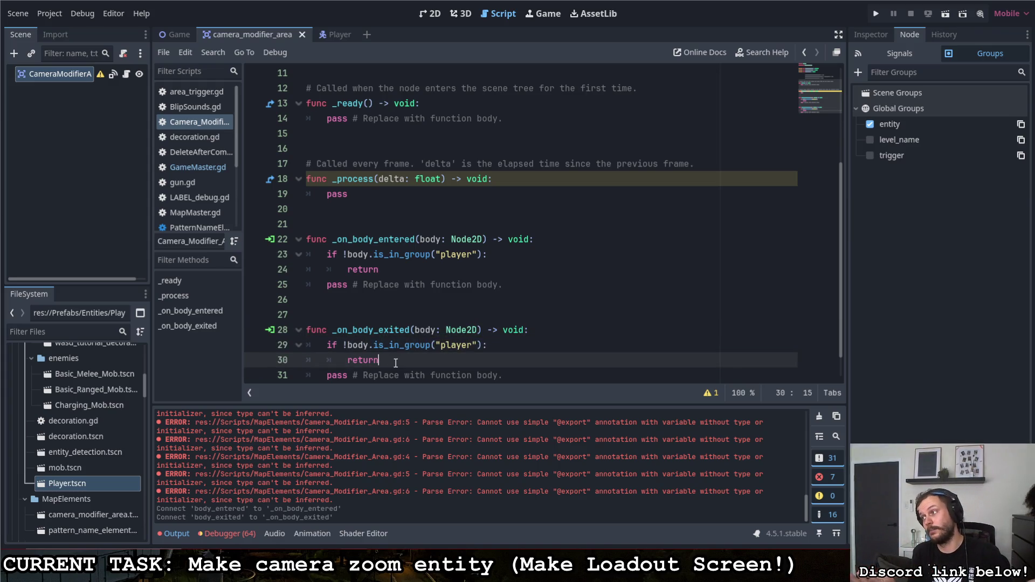
{"action": "scroll", "coordinate": [283, 330], "scroll_direction": "up", "scroll_amount": 4}
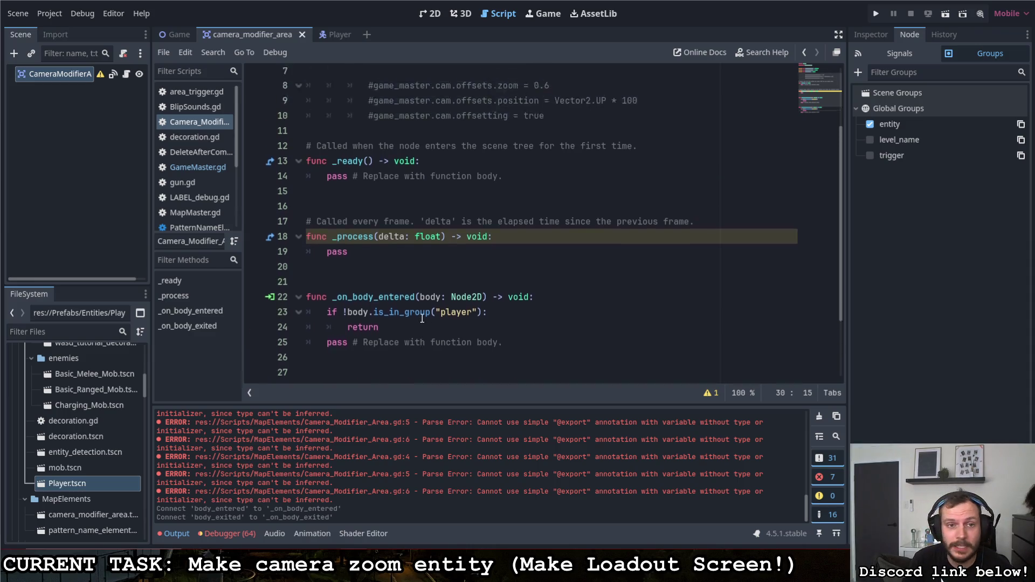
{"action": "scroll", "coordinate": [414, 309], "scroll_direction": "down", "scroll_amount": 4}
{"action": "scroll", "coordinate": [415, 308], "scroll_direction": "up", "scroll_amount": 2}
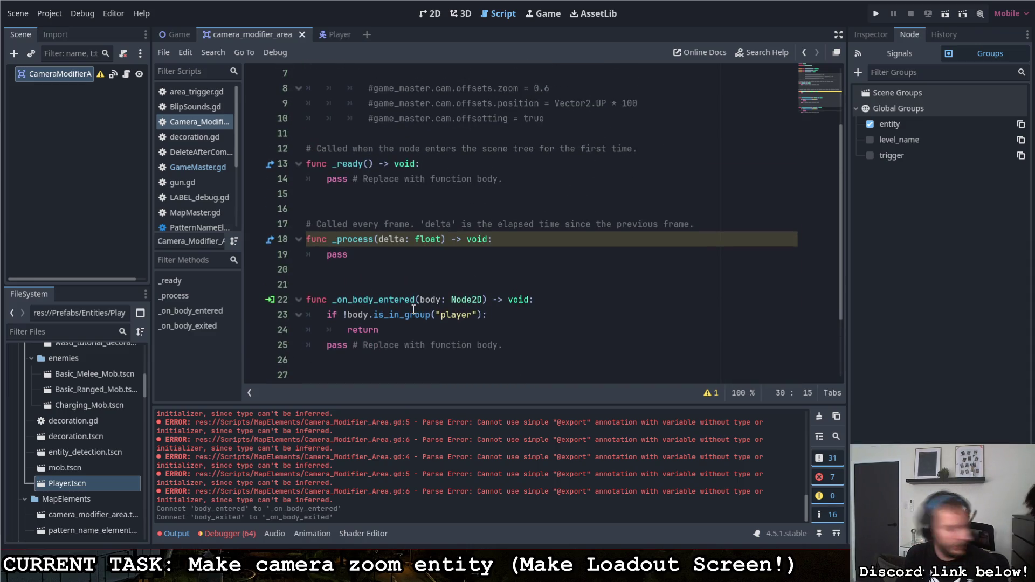
{"action": "mouse_move", "coordinate": [413, 309]}
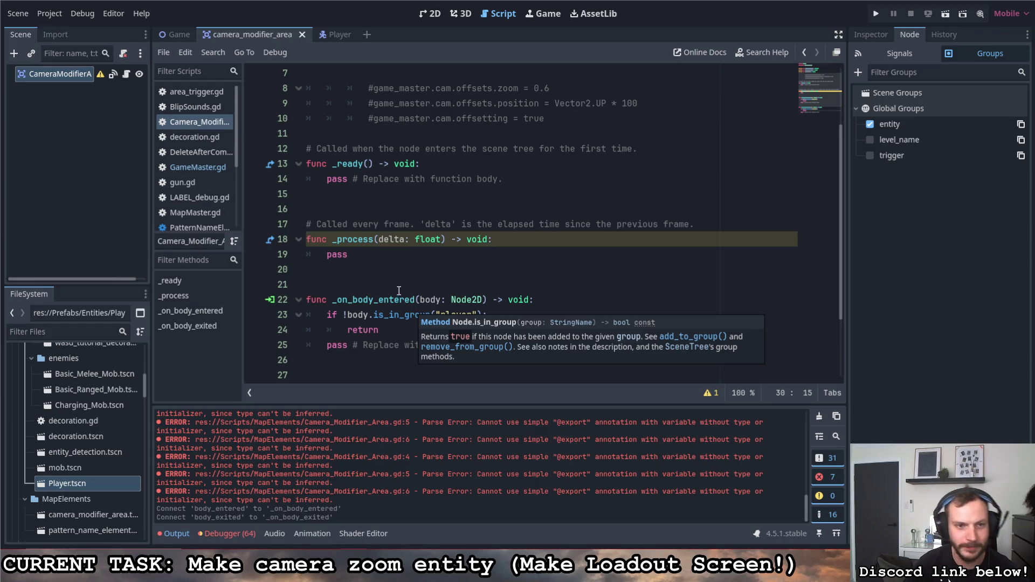
{"action": "left_click", "coordinate": [484, 345]}
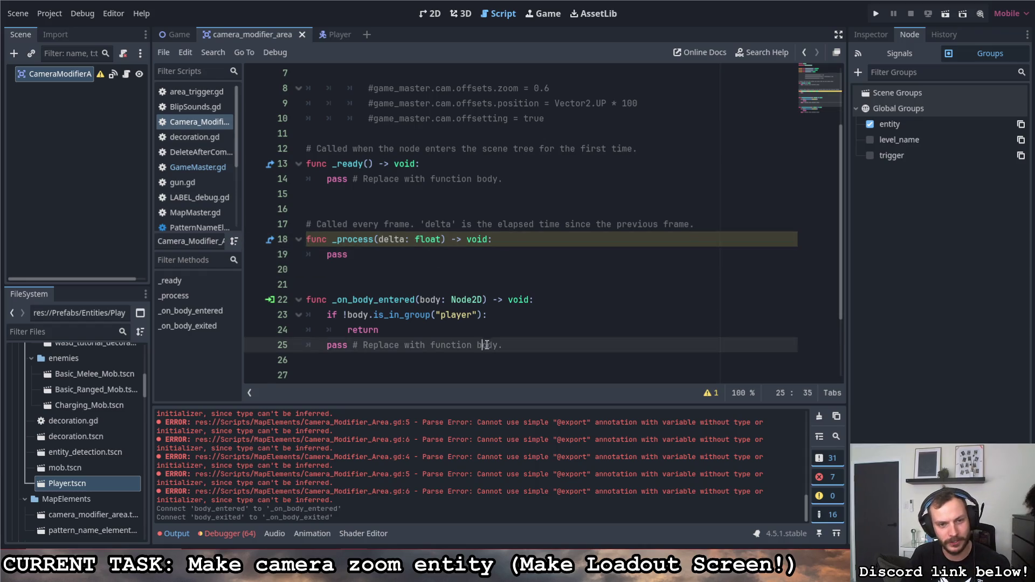
Step: Delete the leftover pass lines from both handlers and add blank lines after the entered handler's return
{"action": "scroll", "coordinate": [486, 344], "scroll_direction": "down", "scroll_amount": 2}
{"action": "left_click", "coordinate": [490, 255]}
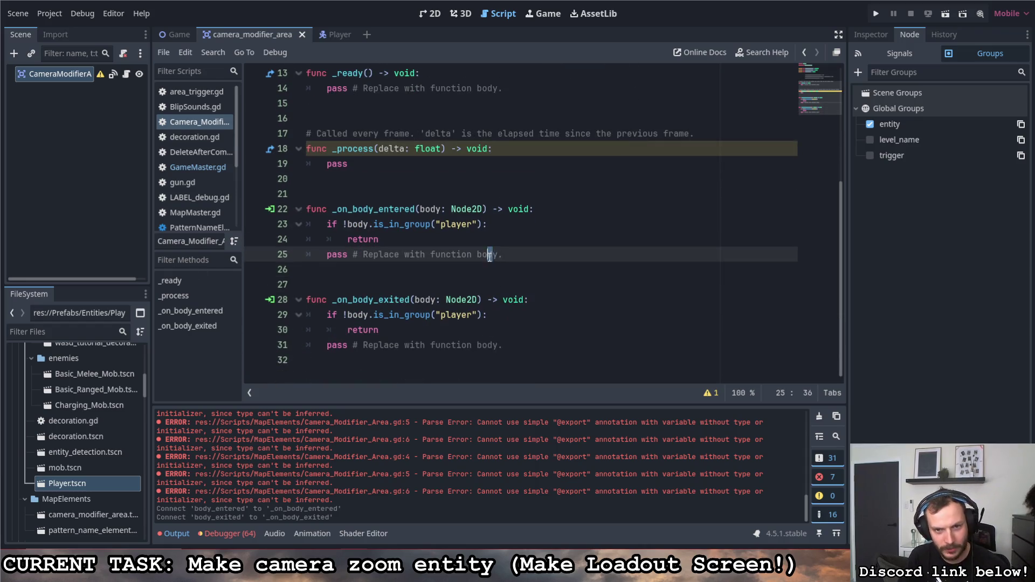
{"action": "triple_click", "coordinate": [489, 254]}
{"action": "key", "text": "BackSpace"}
{"action": "triple_click", "coordinate": [468, 345]}
{"action": "key", "text": "BackSpace"}
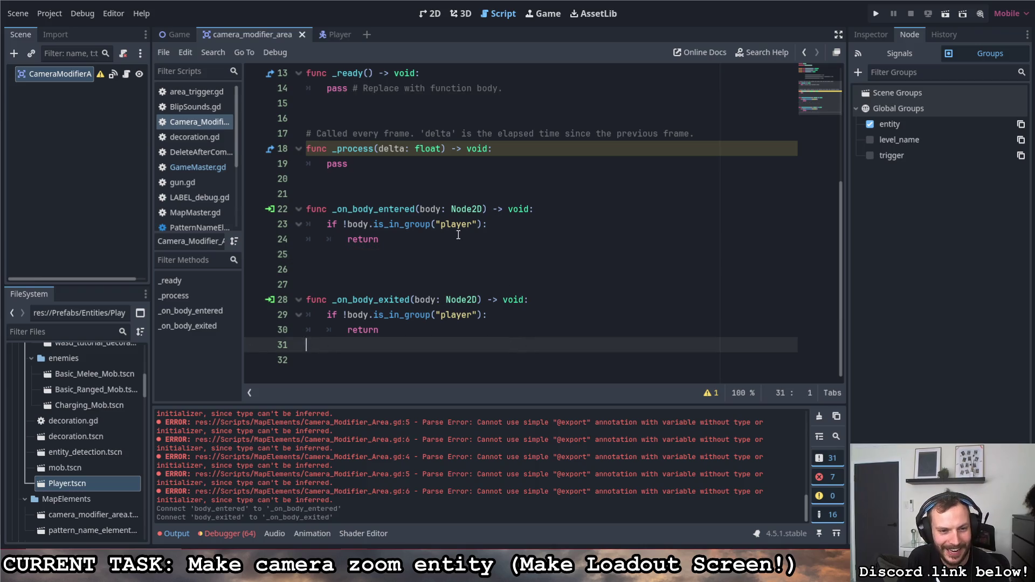
{"action": "left_click", "coordinate": [458, 239]}
{"action": "key", "text": "Return"}
{"action": "scroll", "coordinate": [458, 242], "scroll_direction": "up", "scroll_amount": 1}
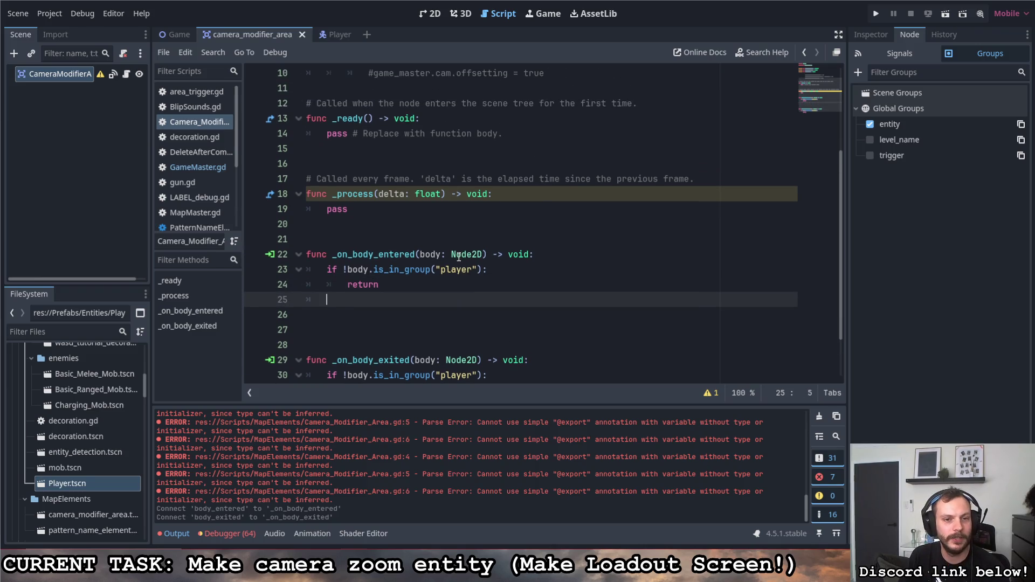
{"action": "key", "text": "Return"}
{"action": "scroll", "coordinate": [395, 100], "scroll_direction": "up", "scroll_amount": 3}
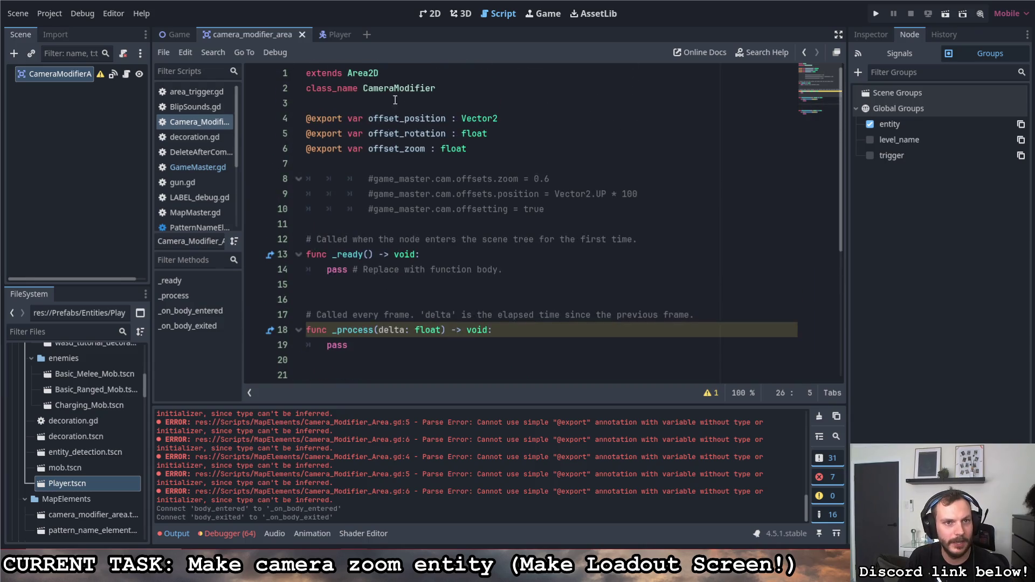
Step: Below class_name, declare 'var cam : Camera :' with a getter returning GameMaster.gm.cam
{"action": "left_click", "coordinate": [445, 88]}
{"action": "key", "text": "Return"}
{"action": "key", "text": "Return"}
{"action": "type", "text": "var "}
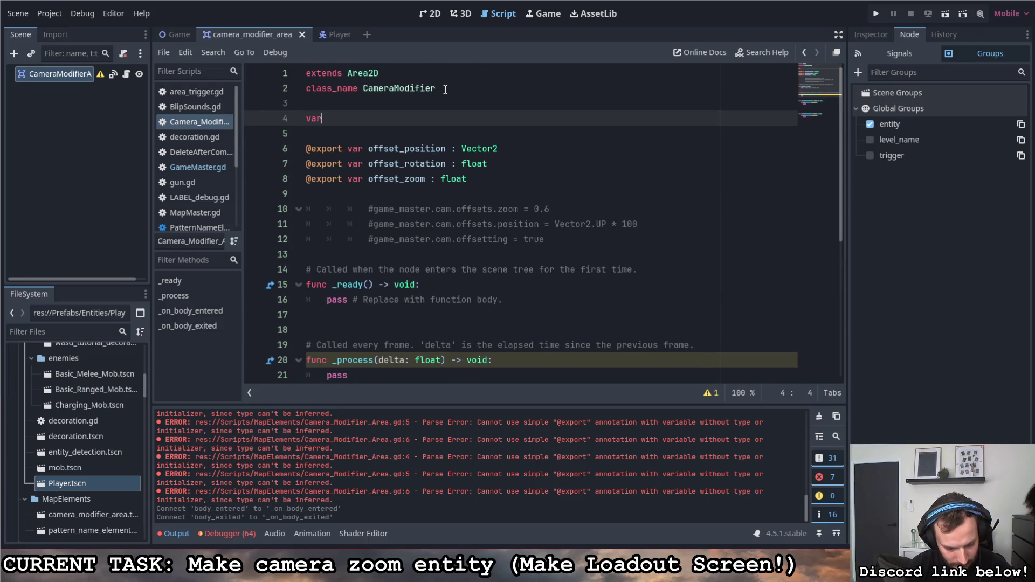
{"action": "type", "text": "Camera"}
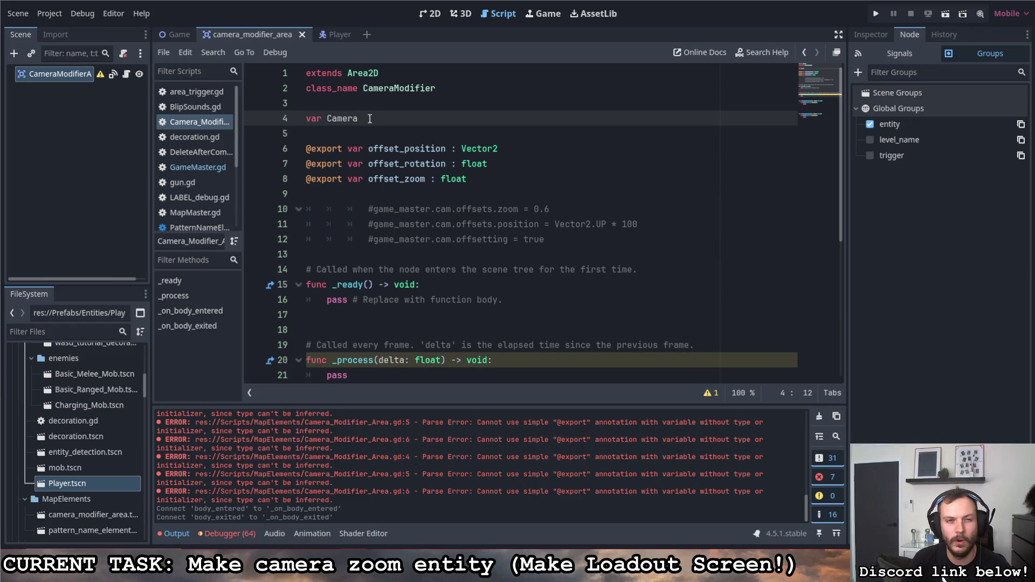
{"action": "left_click_drag", "start_coordinate": [364, 119], "coordinate": [327, 118]}
{"action": "type", "text": "cam"}
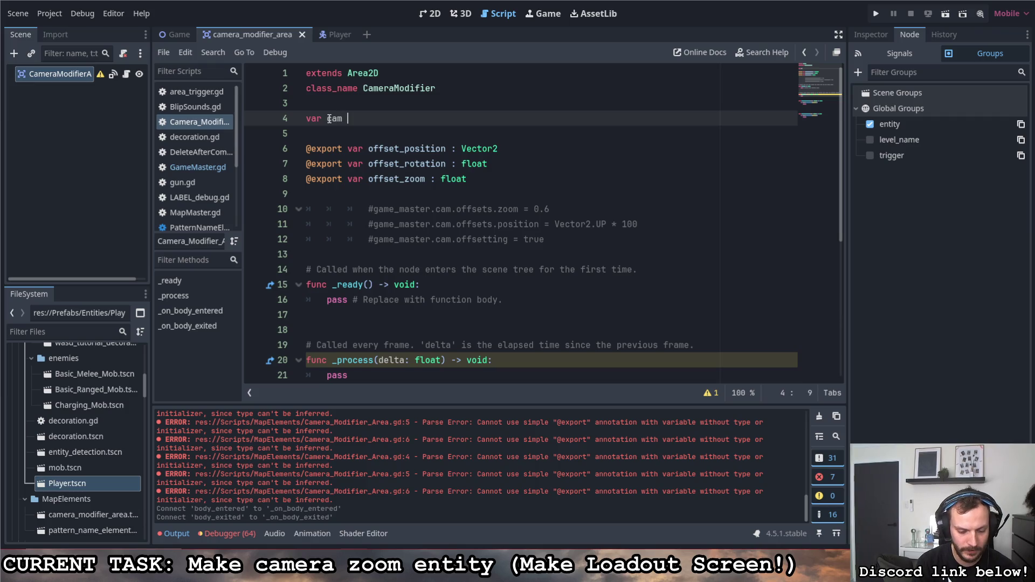
{"action": "type", "text": " : Camera :"}
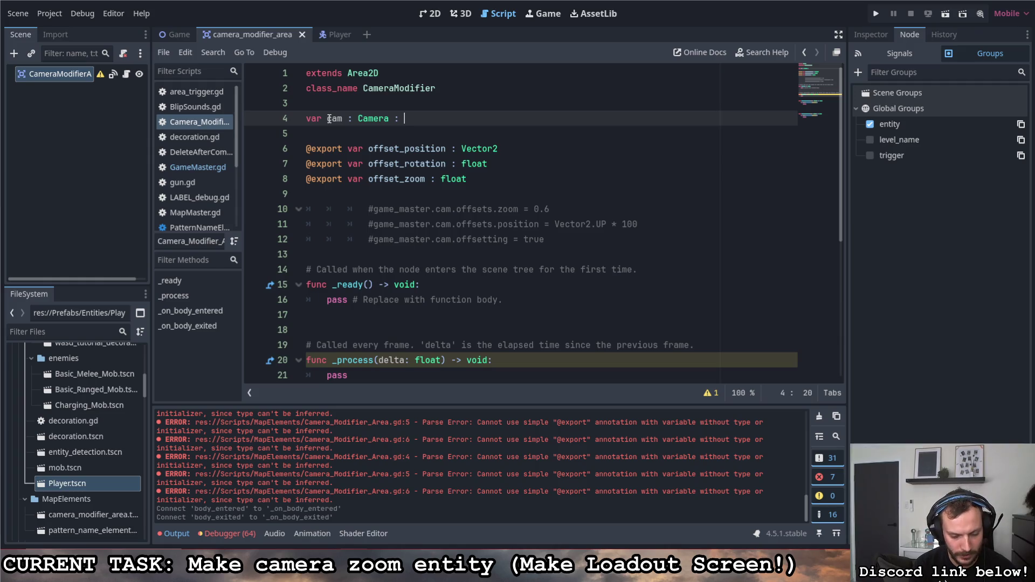
{"action": "key", "text": "Return"}
{"action": "type", "text": "get:"}
{"action": "key", "text": "Return"}
{"action": "type", "text": "return"}
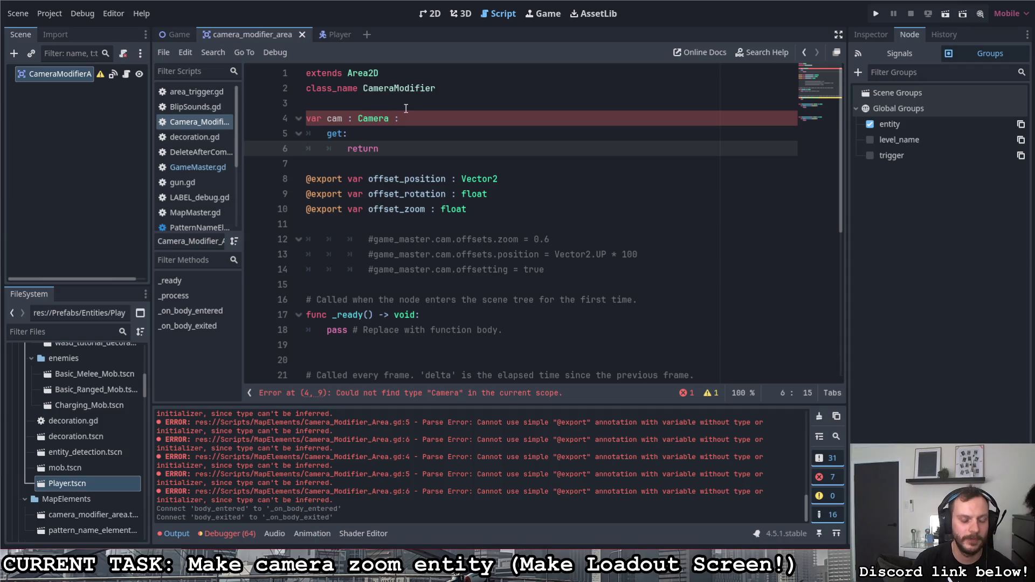
{"action": "type", "text": " GameMaster."}
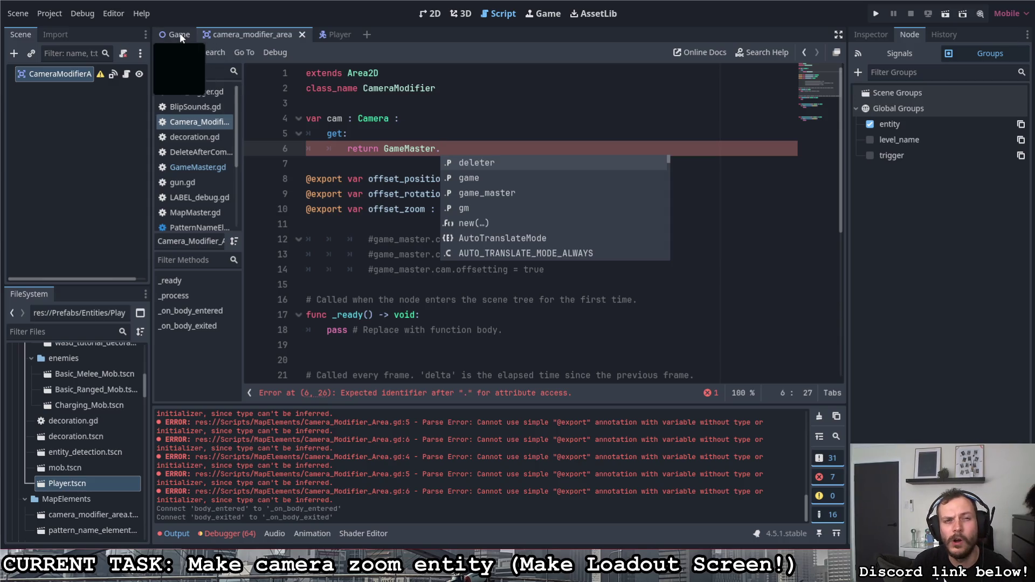
{"action": "type", "text": ".cam"}
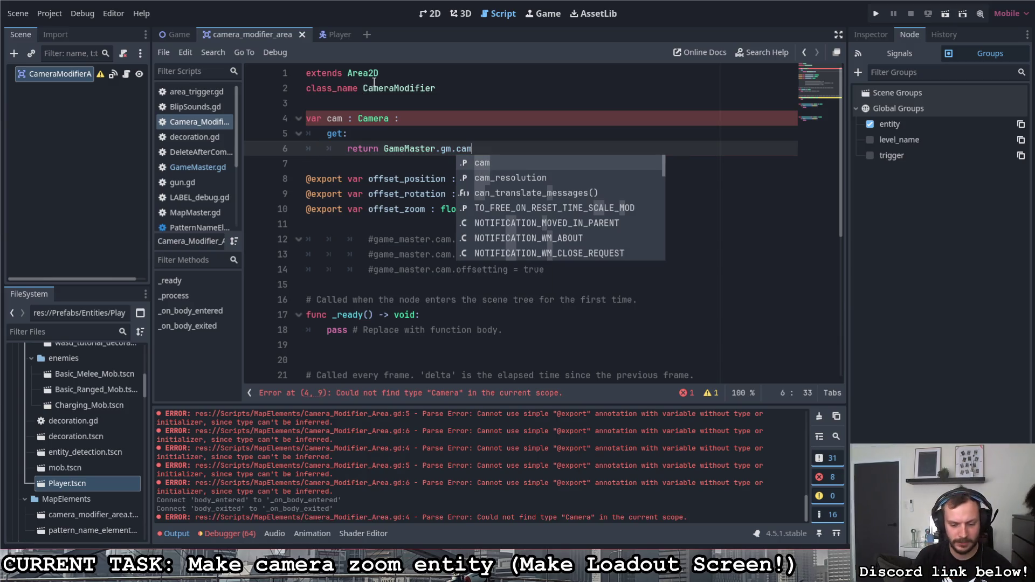
{"action": "key", "text": "Escape"}
Step: Correct the cam type to Camera2D and save the script
{"action": "left_click", "coordinate": [408, 118]}
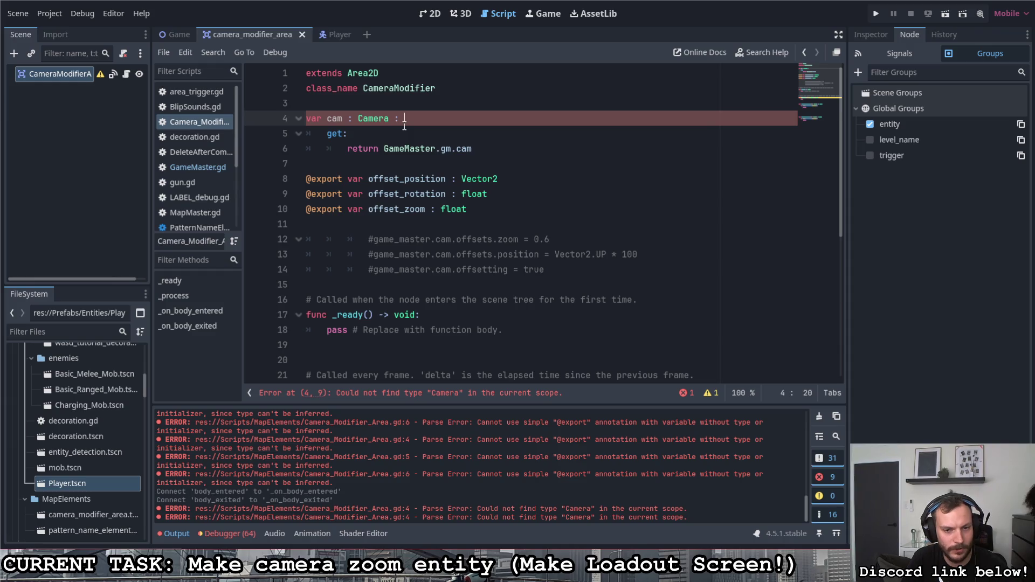
{"action": "key", "text": "Left"}
{"action": "key", "text": "Left"}
{"action": "key", "text": "Left"}
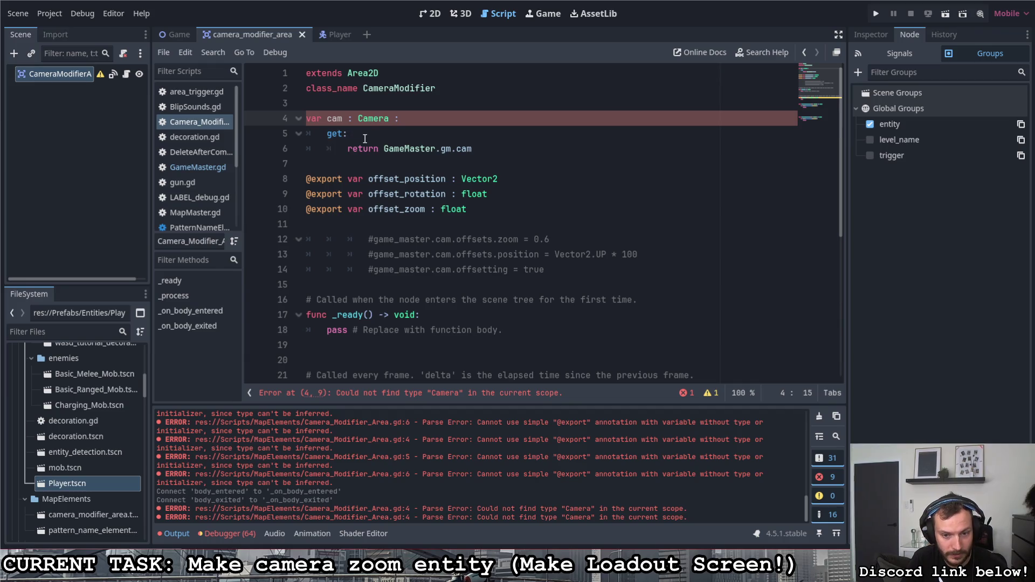
{"action": "type", "text": "D"}
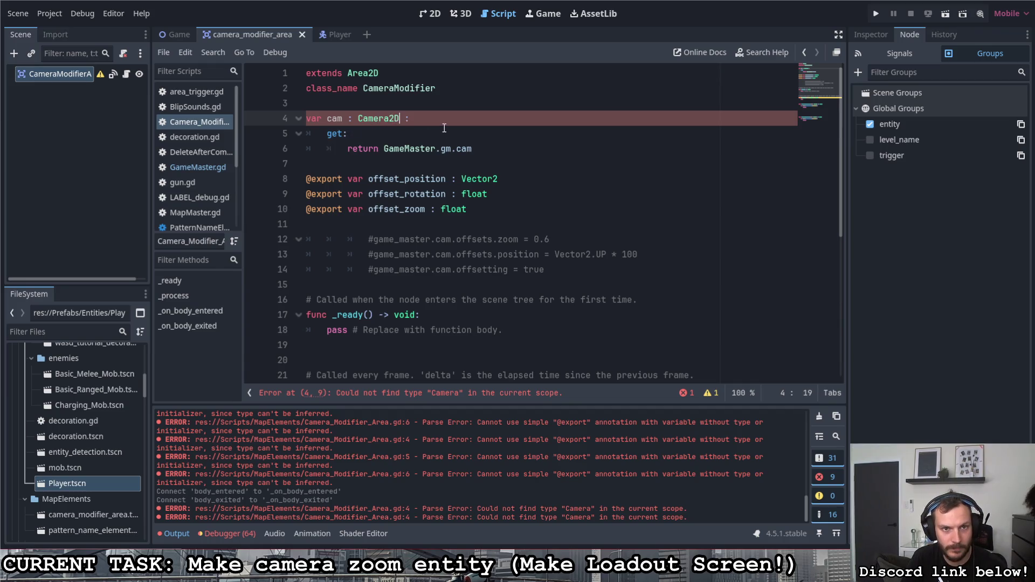
{"action": "left_click", "coordinate": [439, 133]}
{"action": "key", "text": "ctrl+s"}
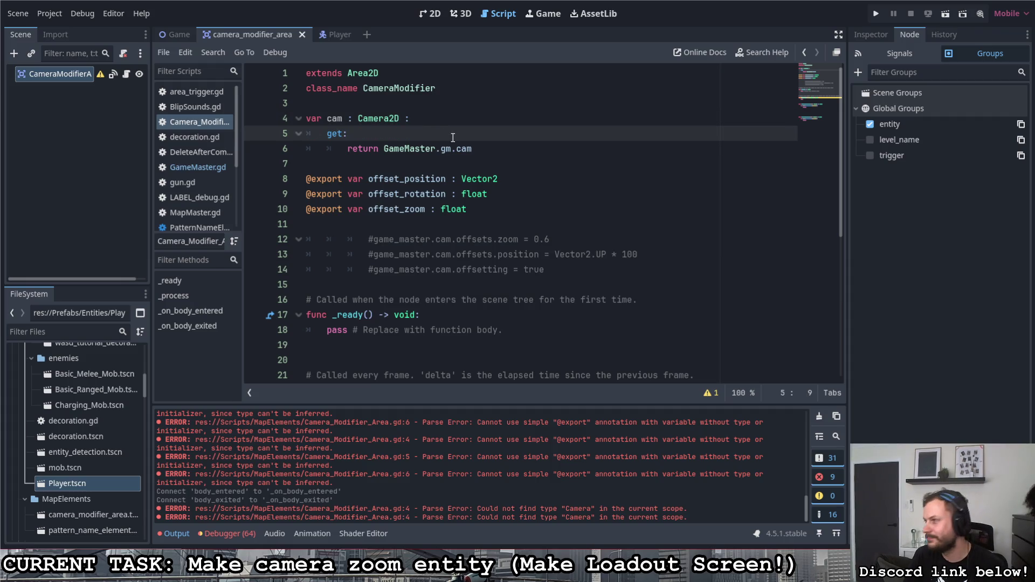
{"action": "left_click", "coordinate": [469, 149]}
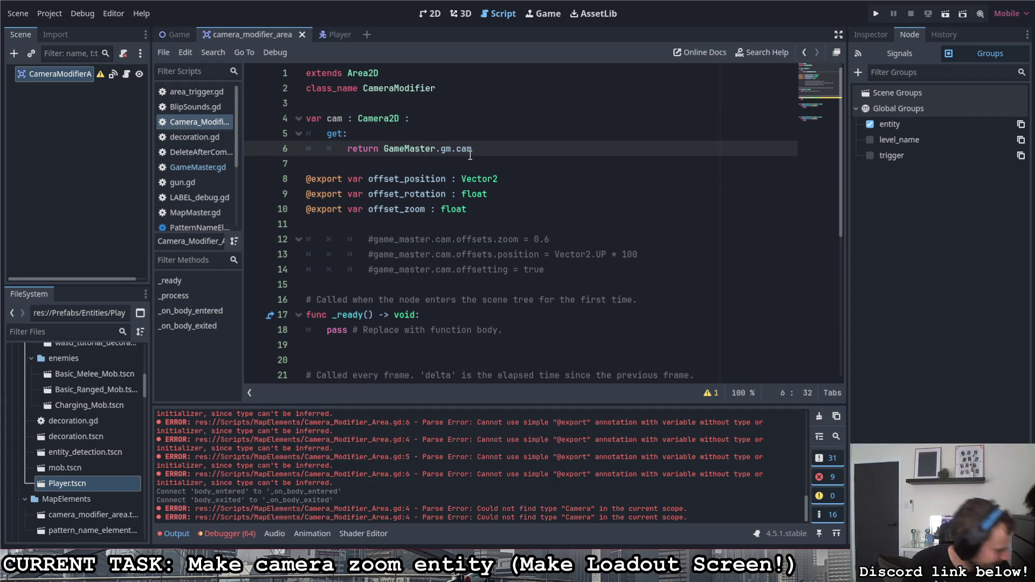
Step: Review the cam property info and the return lines in the entered and exited handlers
{"action": "mouse_move", "coordinate": [470, 156]}
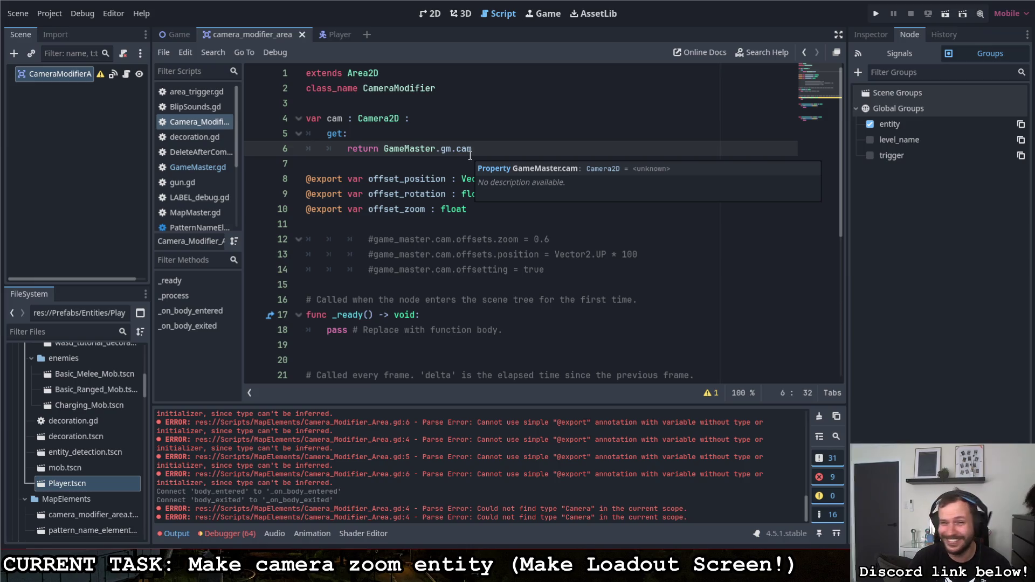
{"action": "left_click", "coordinate": [513, 148]}
{"action": "left_click", "coordinate": [501, 209]}
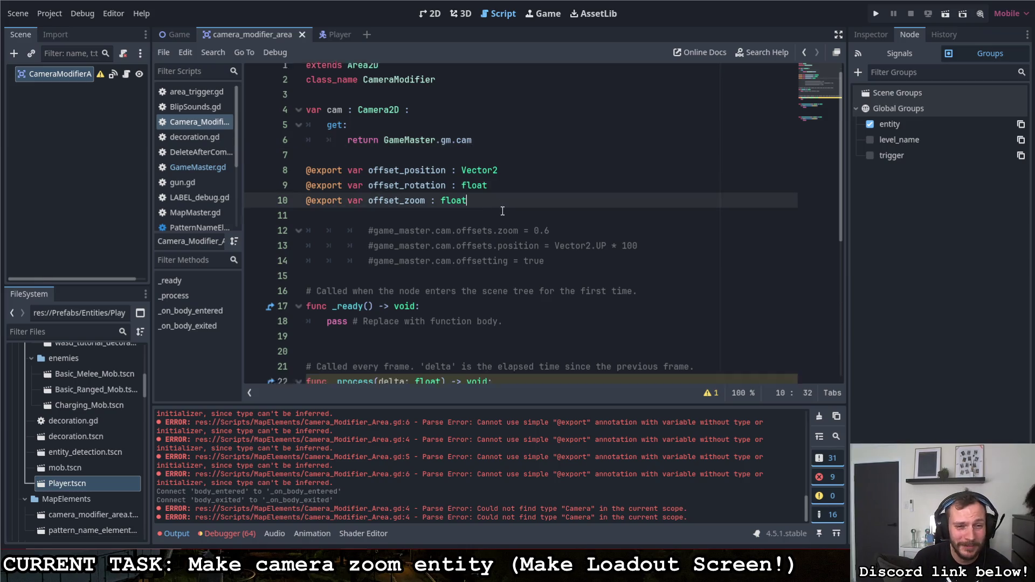
{"action": "scroll", "coordinate": [501, 210], "scroll_direction": "down", "scroll_amount": 1}
{"action": "scroll", "coordinate": [502, 210], "scroll_direction": "up", "scroll_amount": 1}
{"action": "scroll", "coordinate": [498, 213], "scroll_direction": "down", "scroll_amount": 4}
{"action": "scroll", "coordinate": [499, 213], "scroll_direction": "down", "scroll_amount": 2}
{"action": "left_click", "coordinate": [514, 217]}
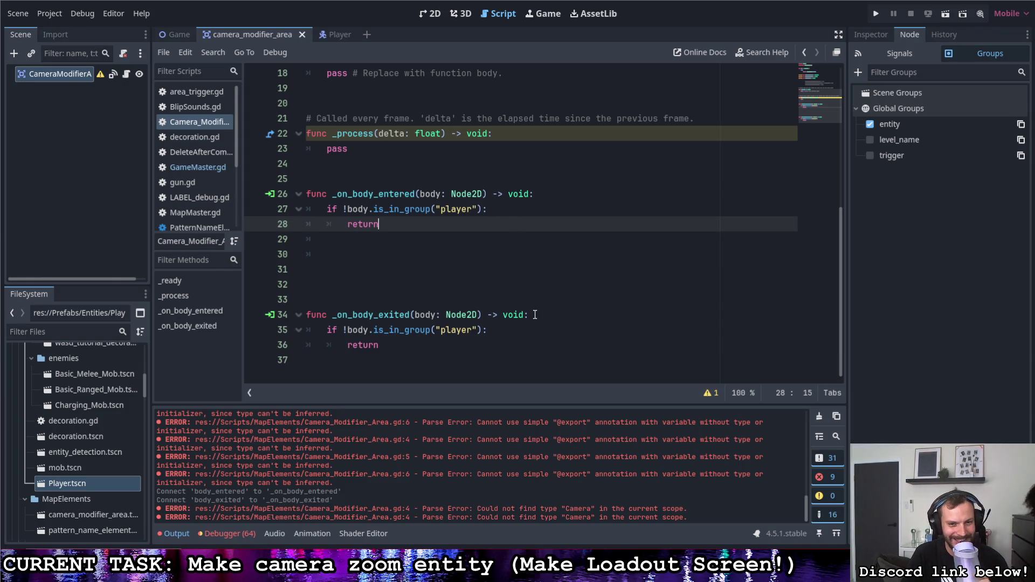
{"action": "left_click", "coordinate": [437, 341]}
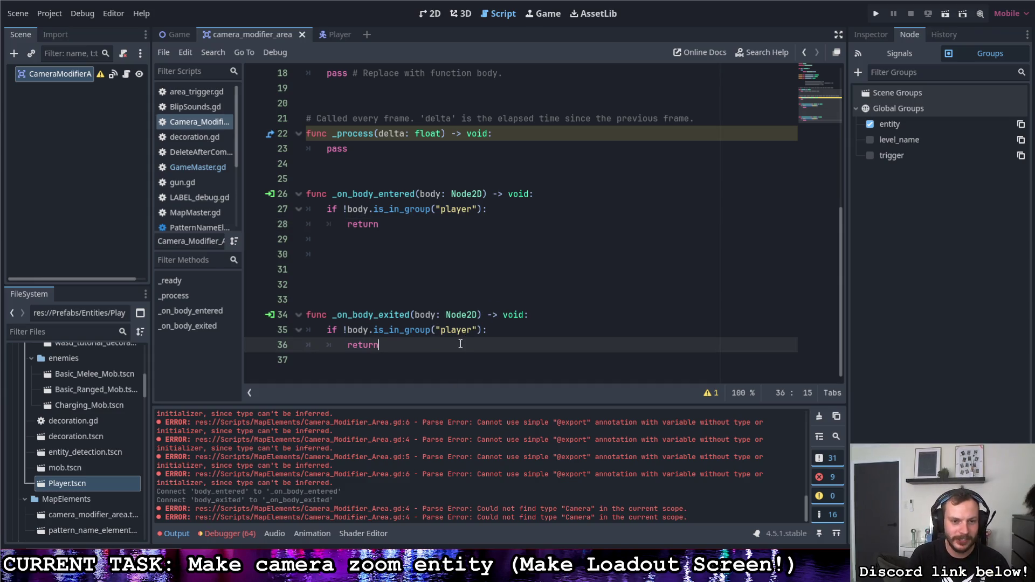
{"action": "left_click", "coordinate": [429, 229]}
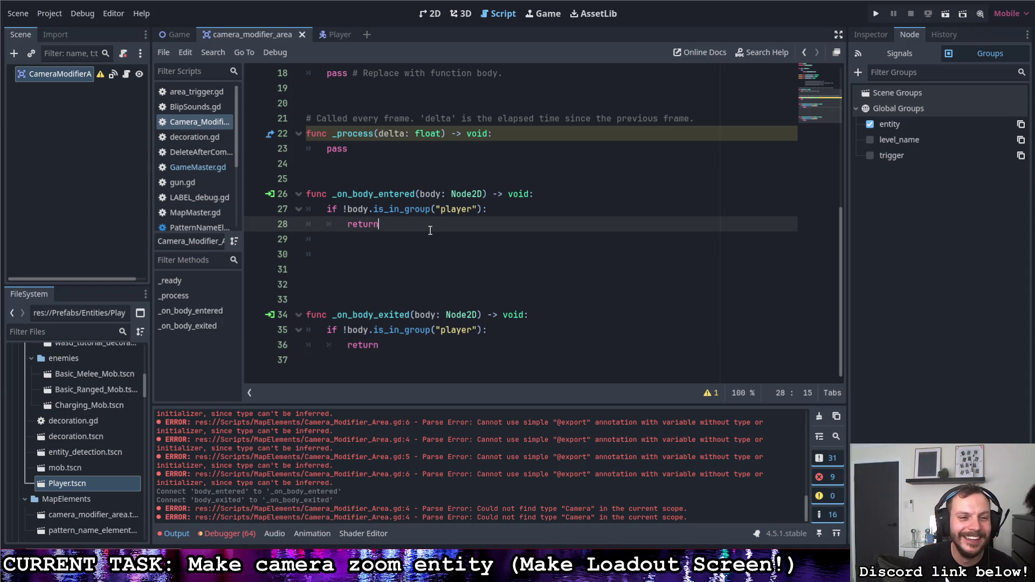
{"action": "key", "text": "Down"}
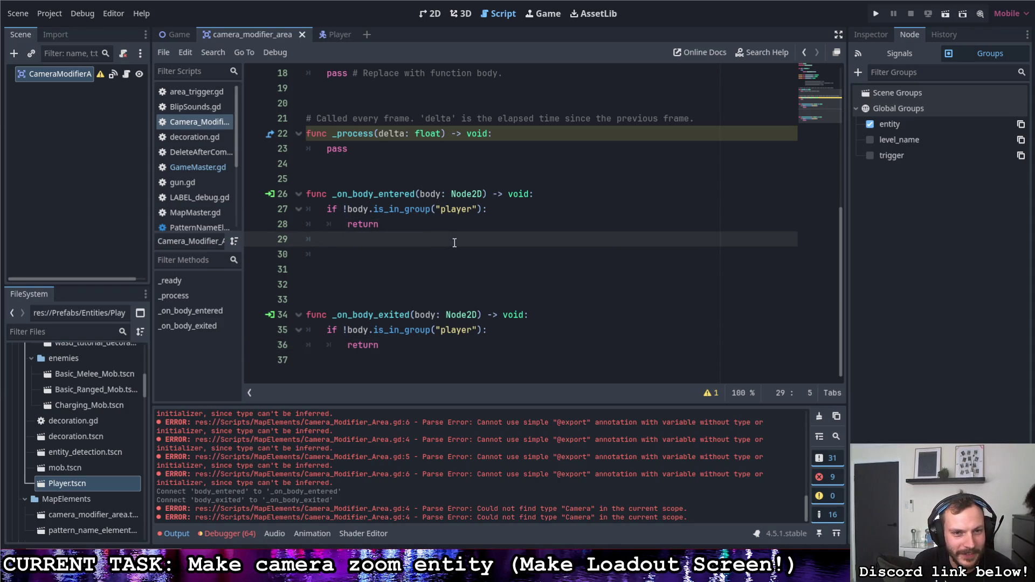
{"action": "scroll", "coordinate": [477, 223], "scroll_direction": "up", "scroll_amount": 1}
{"action": "scroll", "coordinate": [478, 223], "scroll_direction": "up", "scroll_amount": 3}
{"action": "scroll", "coordinate": [474, 222], "scroll_direction": "down", "scroll_amount": 4}
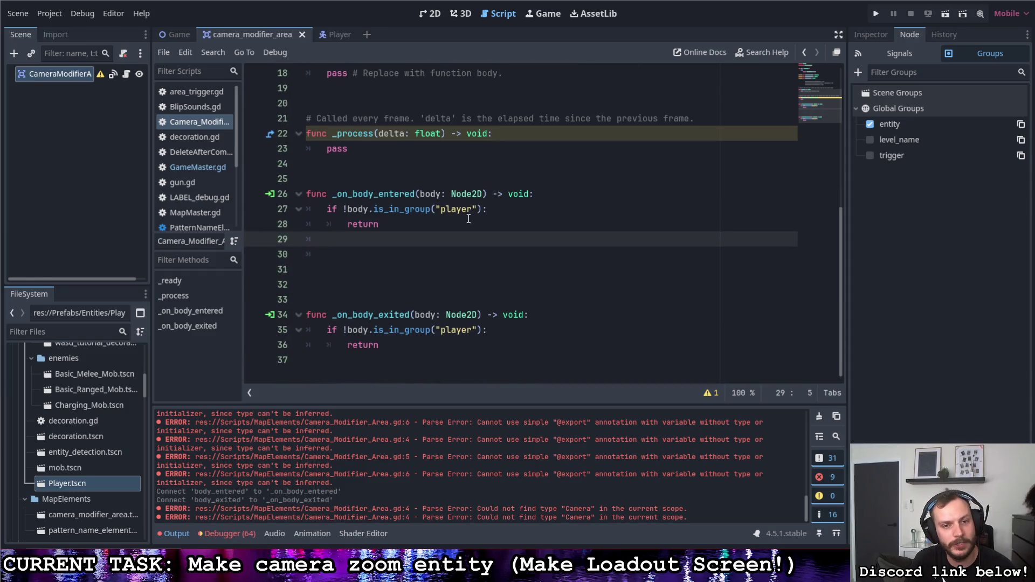
Step: Add a 'cam.offsetting' line in _on_body_entered, then switch to the Game scene's GameMaster.gd
{"action": "key", "text": "Return"}
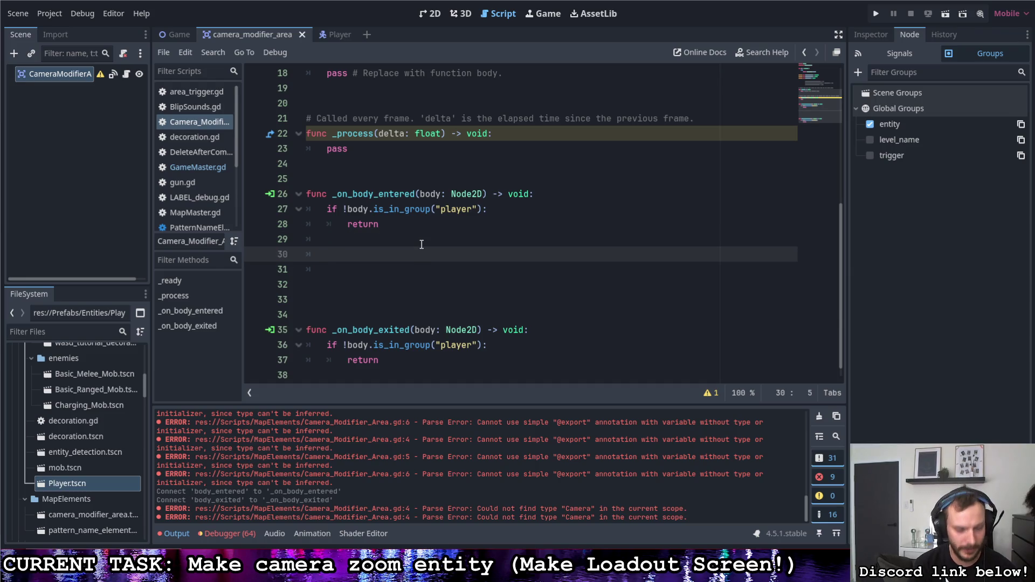
{"action": "type", "text": "cam.o"}
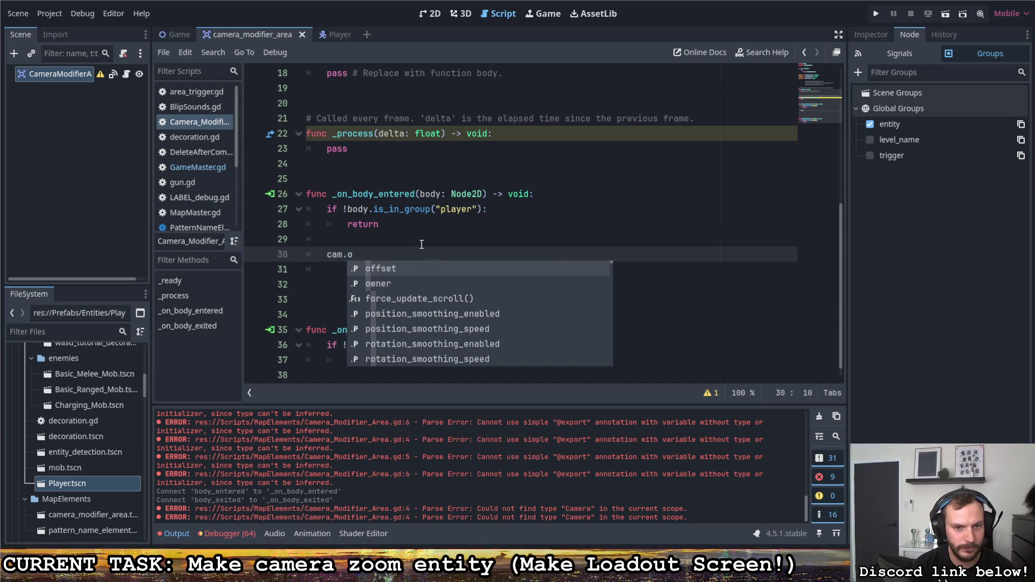
{"action": "type", "text": "ffset"}
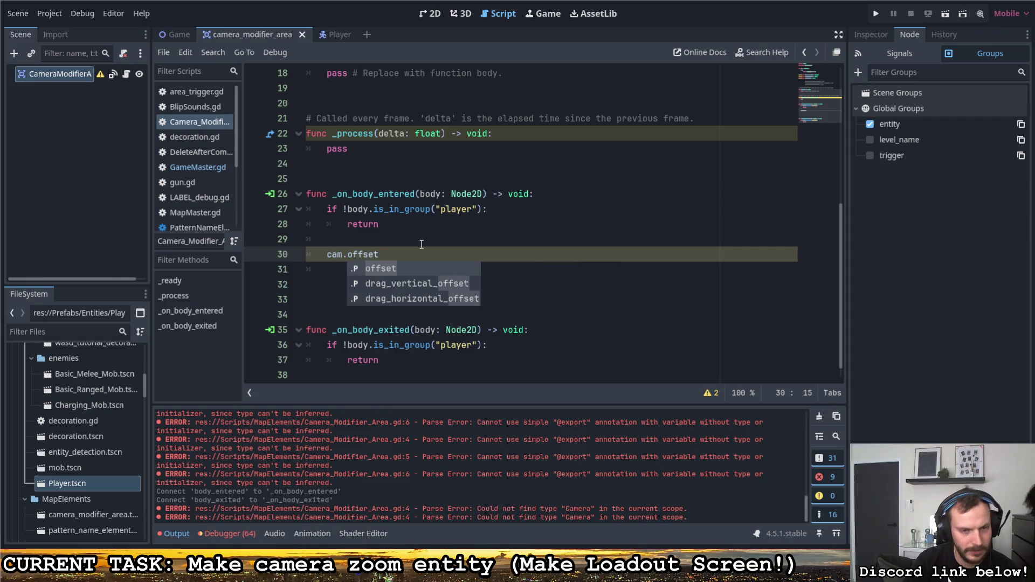
{"action": "key", "text": "ctrl+shift+Left"}
{"action": "key", "text": "BackSpace"}
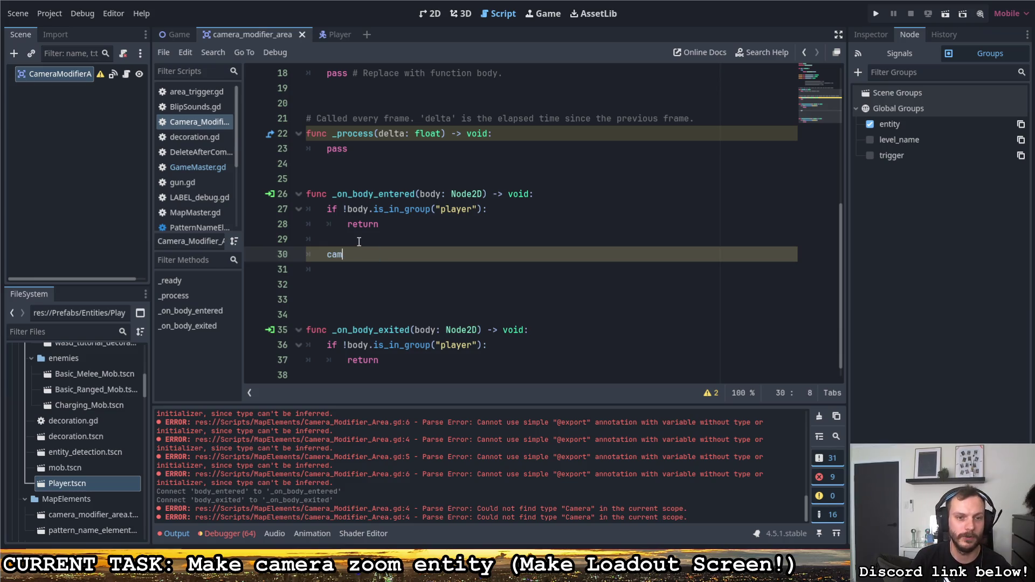
{"action": "type", "text": "offsetting"}
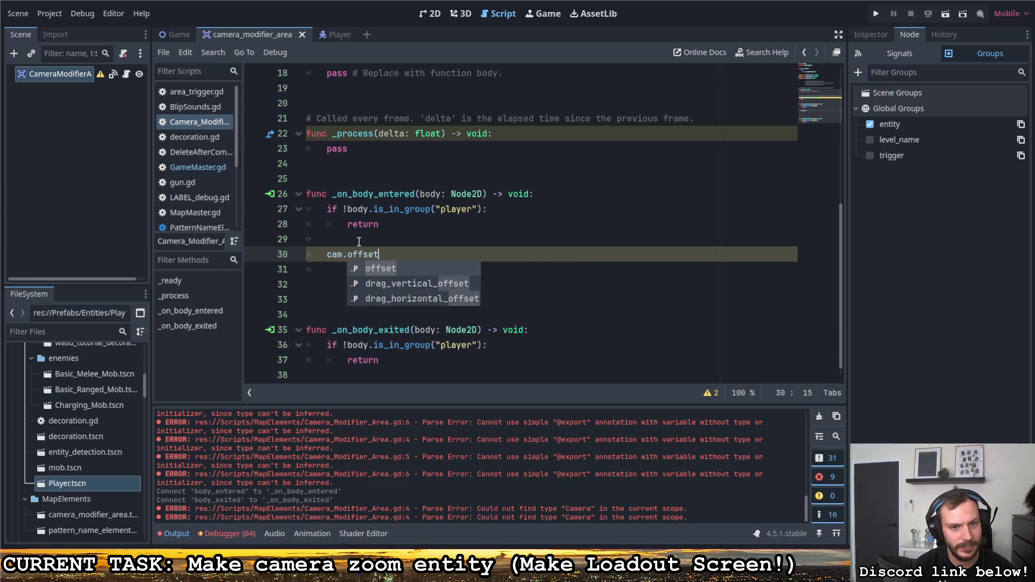
{"action": "left_click", "coordinate": [178, 34]}
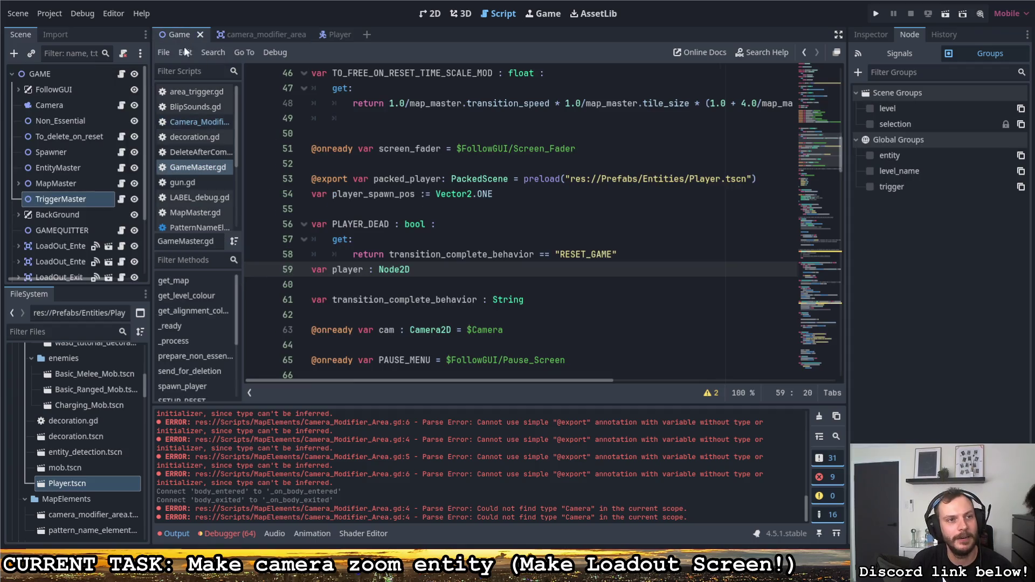
Step: Open the Camera node's GameCam.gd and add 'class_name PlayerCamera' below extends Camera2D
{"action": "left_click", "coordinate": [49, 105]}
{"action": "left_click", "coordinate": [121, 105]}
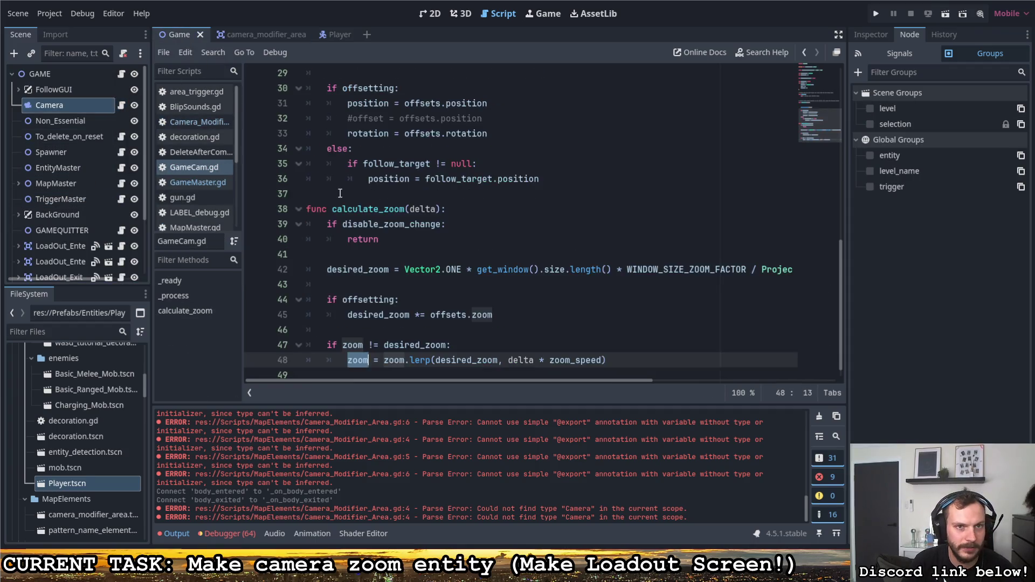
{"action": "left_click", "coordinate": [418, 70]}
{"action": "key", "text": "Return"}
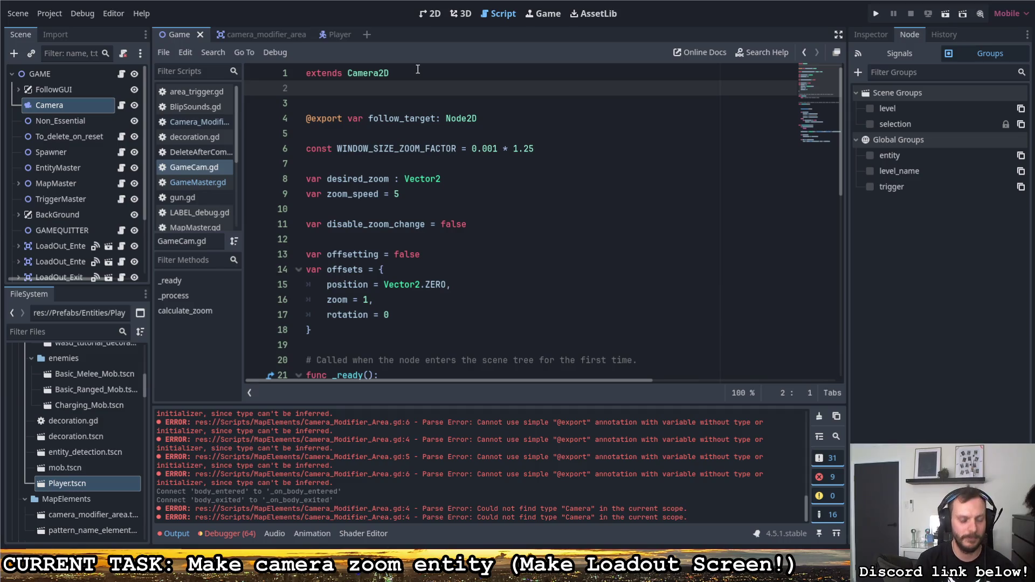
{"action": "type", "text": "class_na"}
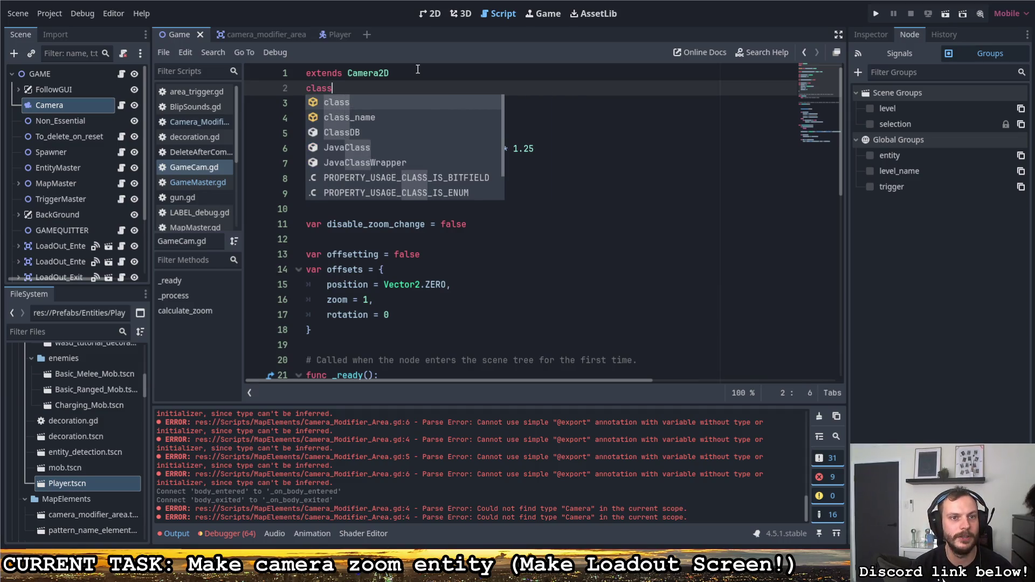
{"action": "key", "text": "Return"}
{"action": "type", "text": "Playera"}
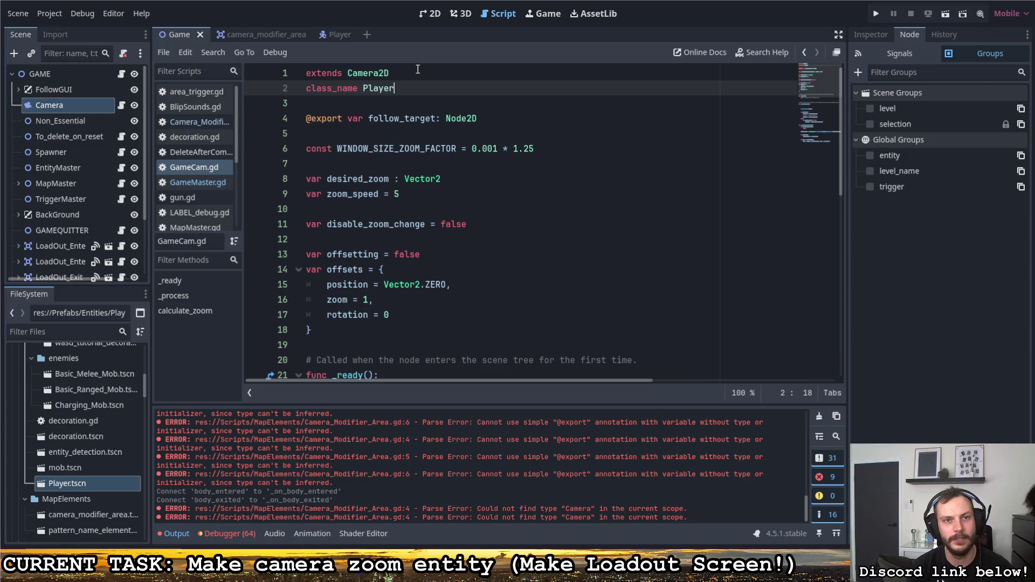
{"action": "key", "text": "BackSpace"}
{"action": "type", "text": "Camera"}
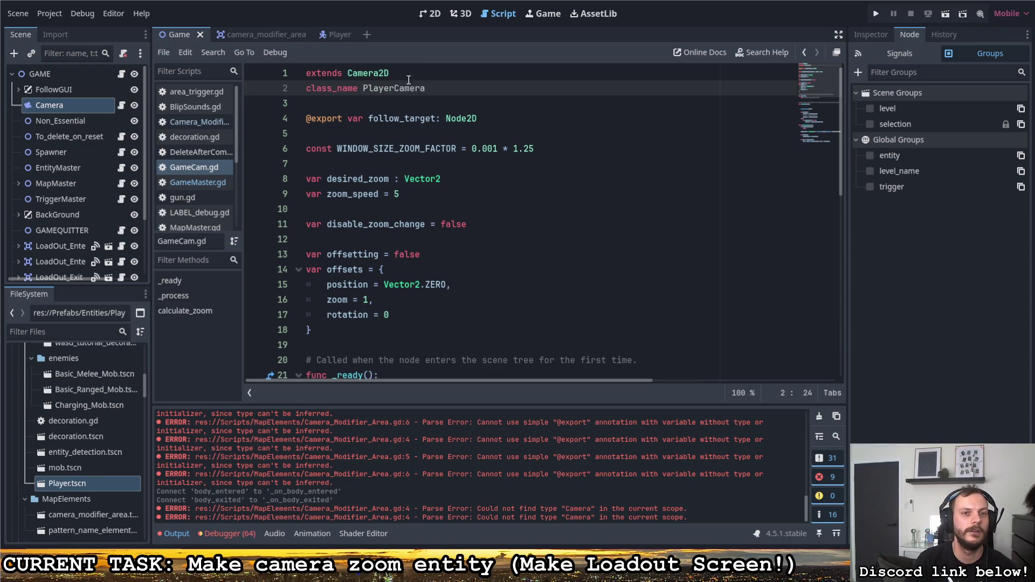
Step: Copy the PlayerCamera name, save GameCam.gd, and return to Camera_Modifier_Area.gd
{"action": "left_click_drag", "start_coordinate": [426, 89], "coordinate": [364, 90]}
{"action": "key", "text": "ctrl+c"}
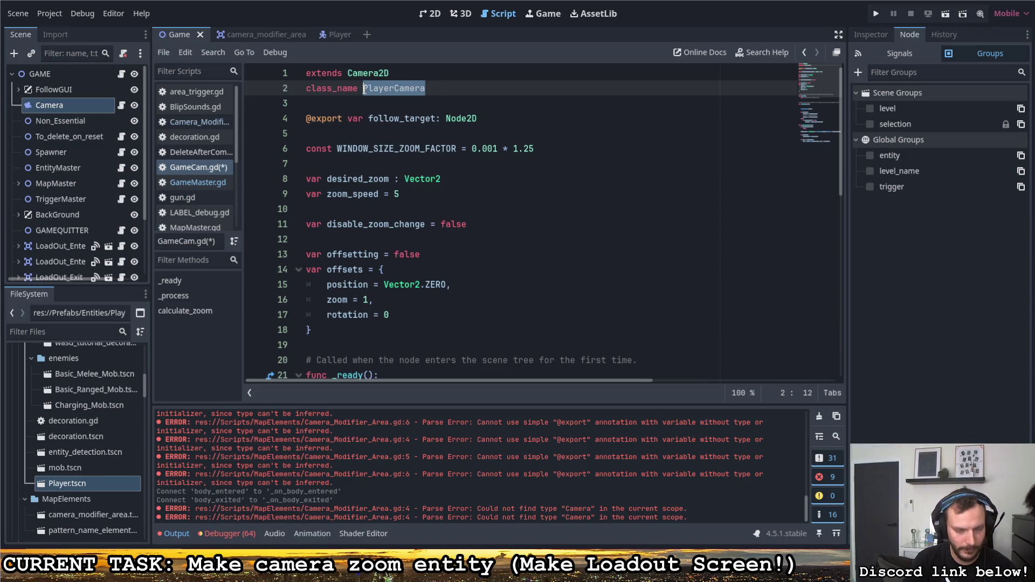
{"action": "key", "text": "ctrl+s"}
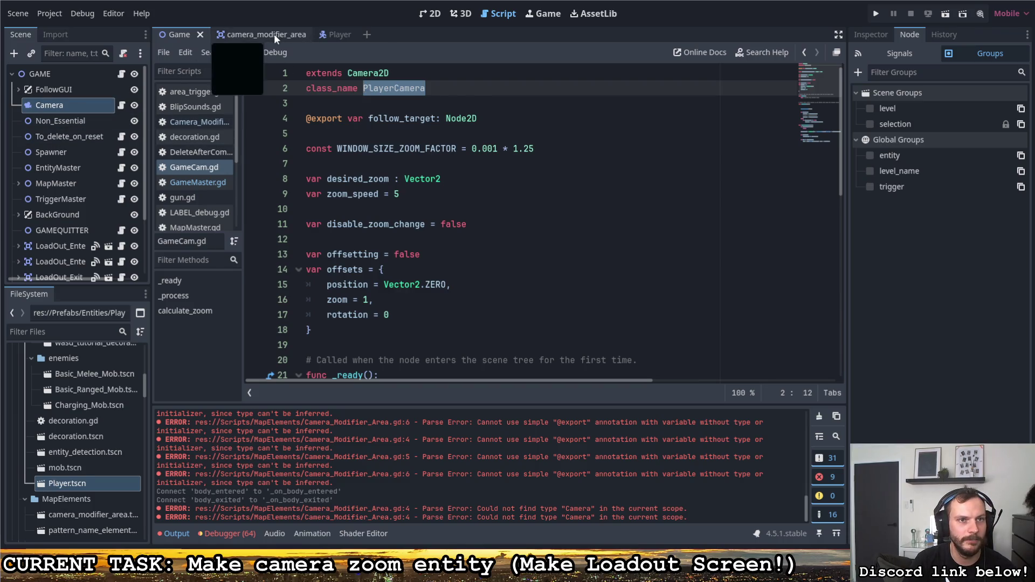
{"action": "left_click", "coordinate": [273, 33]}
{"action": "scroll", "coordinate": [397, 215], "scroll_direction": "up", "scroll_amount": 6}
{"action": "left_click", "coordinate": [396, 120]}
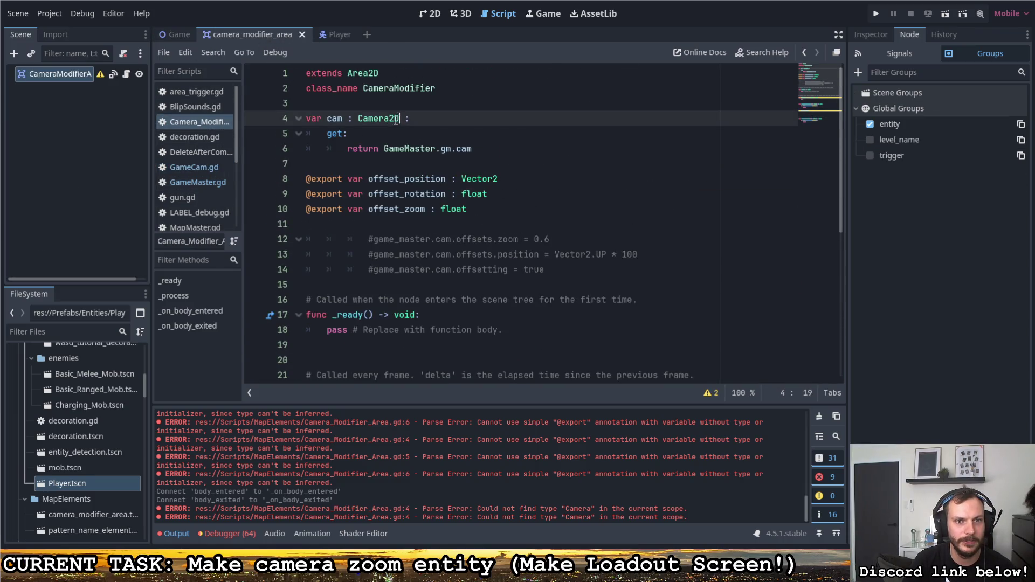
Step: Replace the cam type Camera2D with PlayerCamera and re-enter cam.offsetting via autocomplete
{"action": "double_click", "coordinate": [396, 119]}
{"action": "key", "text": "ctrl+v"}
{"action": "scroll", "coordinate": [419, 145], "scroll_direction": "down", "scroll_amount": 2}
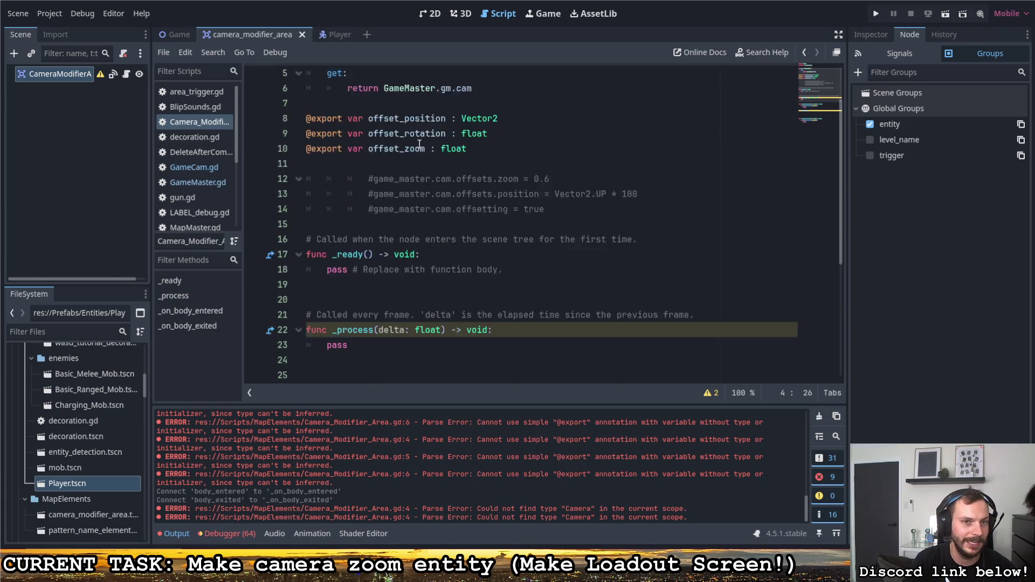
{"action": "scroll", "coordinate": [419, 144], "scroll_direction": "down", "scroll_amount": 5}
{"action": "left_click_drag", "start_coordinate": [408, 240], "coordinate": [326, 240]}
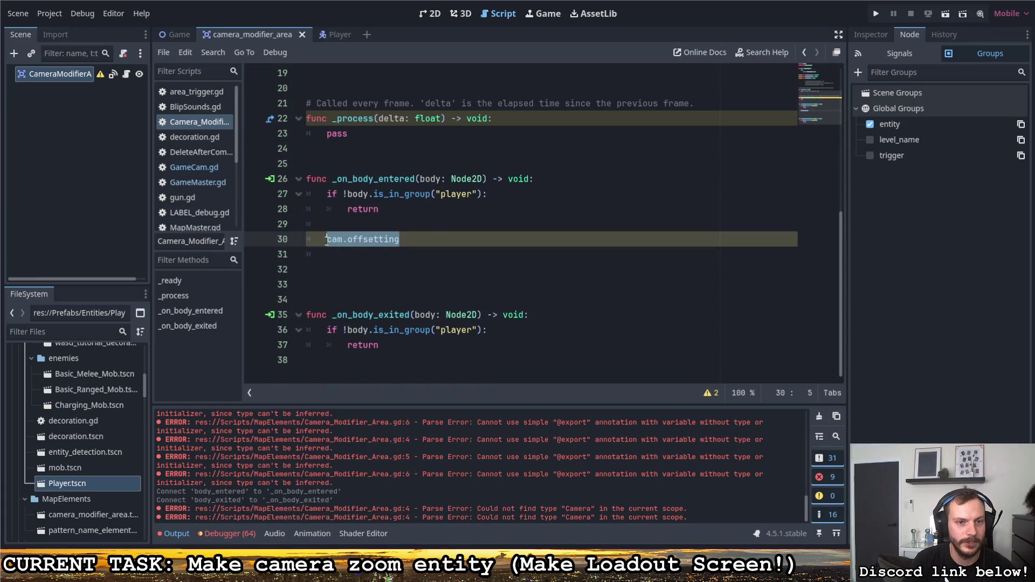
{"action": "key", "text": "BackSpace"}
{"action": "type", "text": "cam.off"}
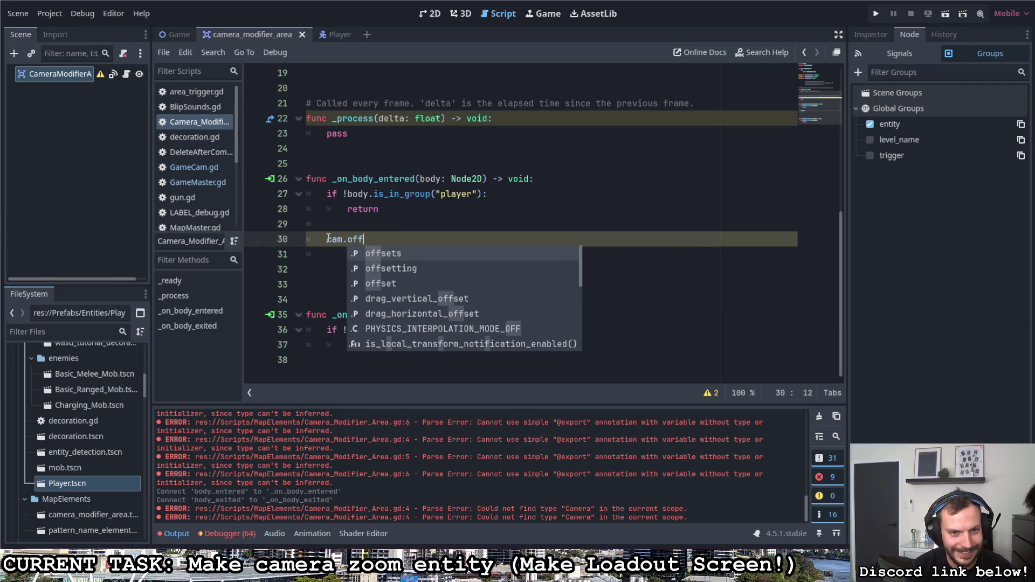
{"action": "key", "text": "Down"}
{"action": "key", "text": "Return"}
Step: Add a 'cam.offsets =' line above cam.offsetting, then switch to the Game scene's GameMaster script
{"action": "left_click", "coordinate": [329, 238]}
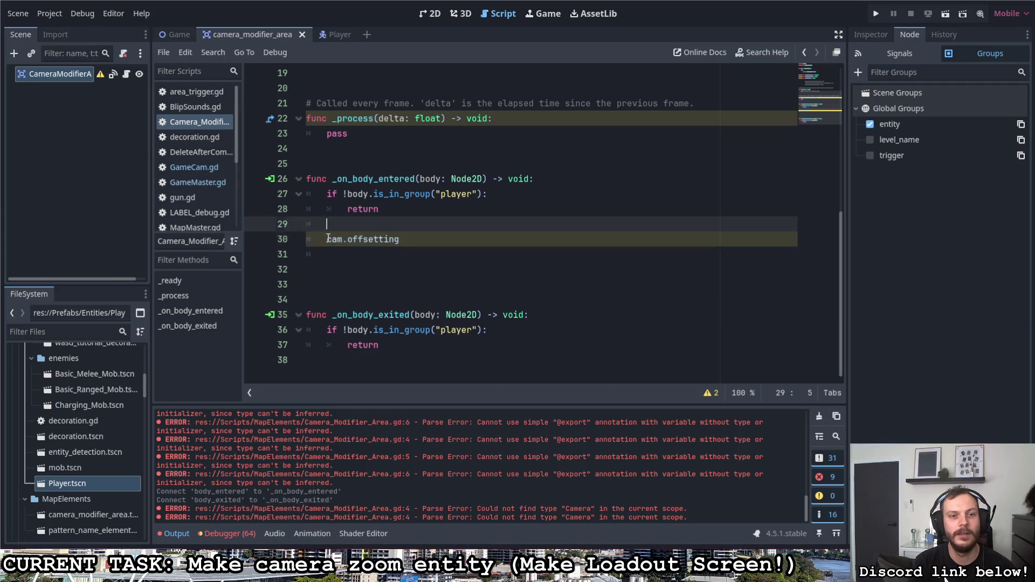
{"action": "key", "text": "Return"}
{"action": "type", "text": "cam.of"}
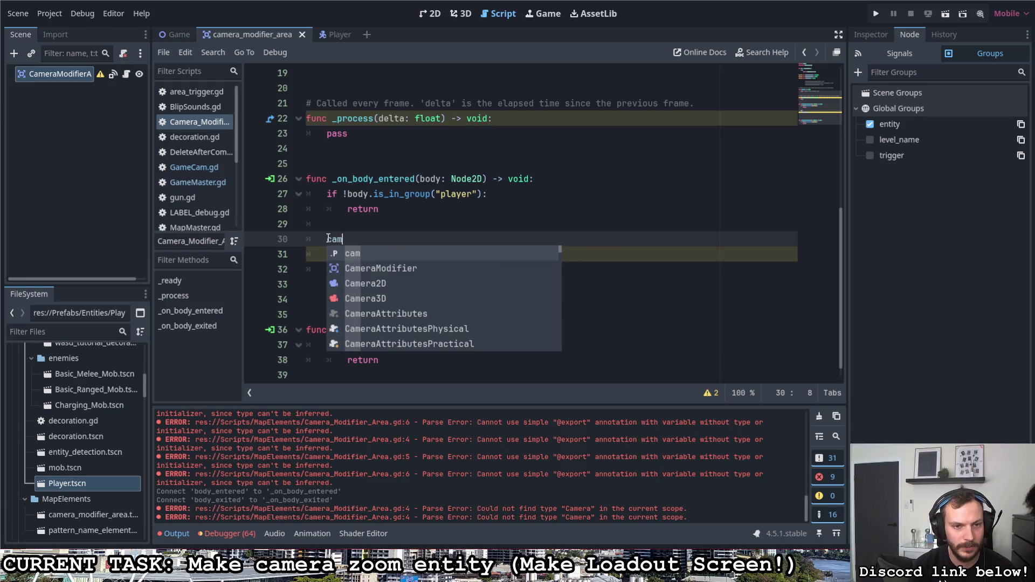
{"action": "key", "text": "Return"}
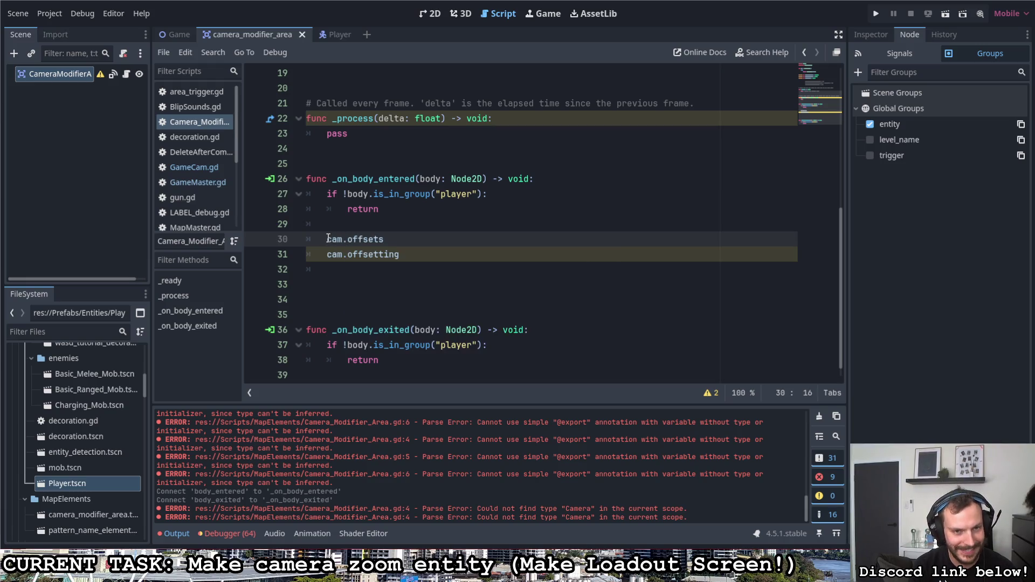
{"action": "type", "text": "="}
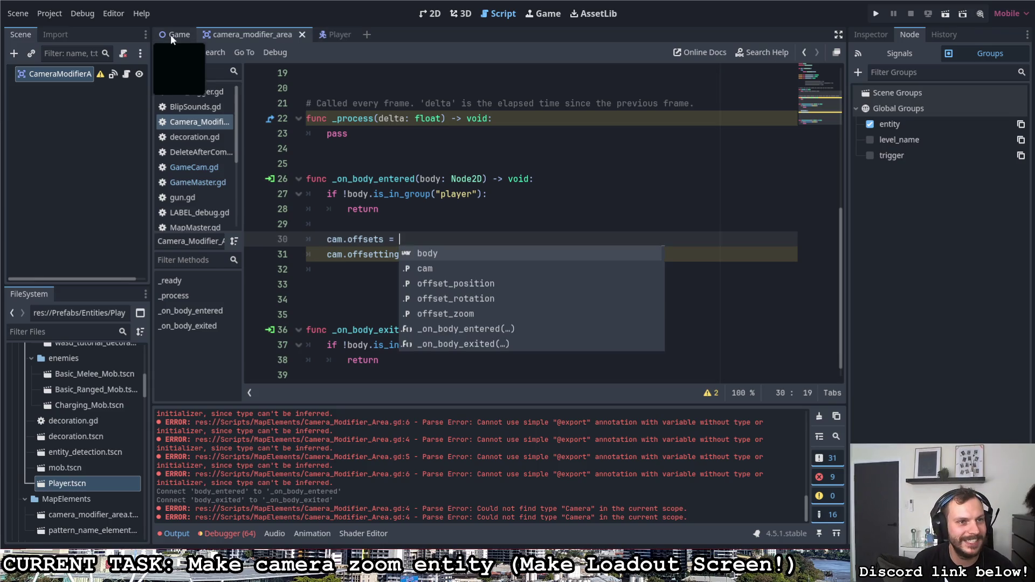
{"action": "left_click", "coordinate": [175, 34]}
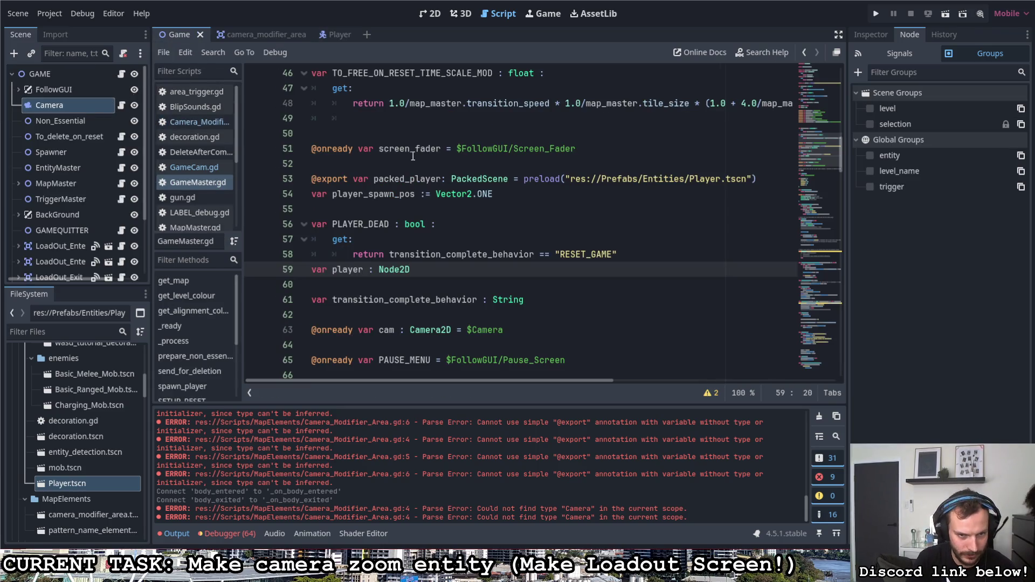
Step: Search the game scripts for 'offsets' with Ctrl+F
{"action": "scroll", "coordinate": [461, 253], "scroll_direction": "up", "scroll_amount": 13}
{"action": "scroll", "coordinate": [459, 253], "scroll_direction": "up", "scroll_amount": 2}
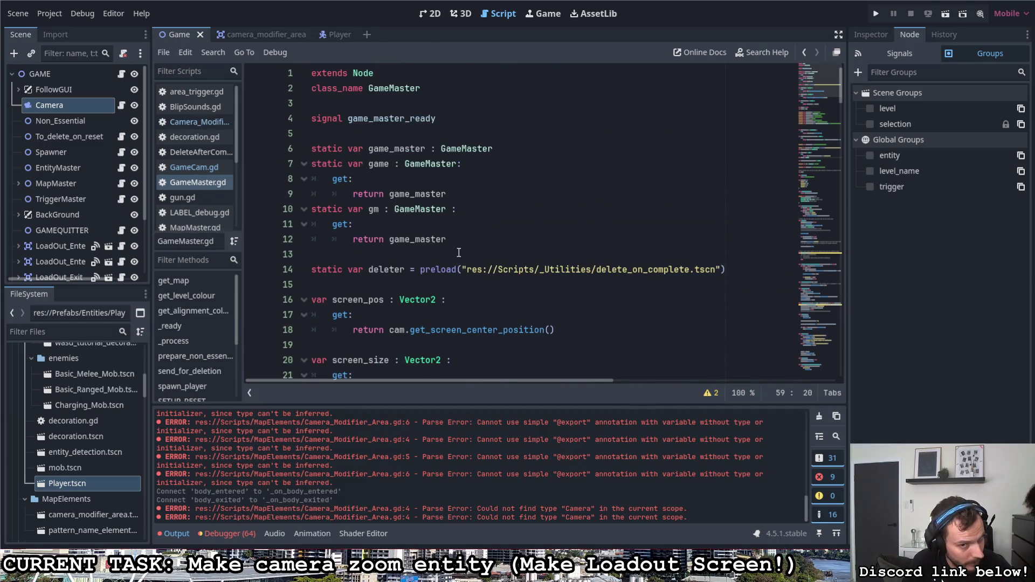
{"action": "scroll", "coordinate": [456, 247], "scroll_direction": "down", "scroll_amount": 15}
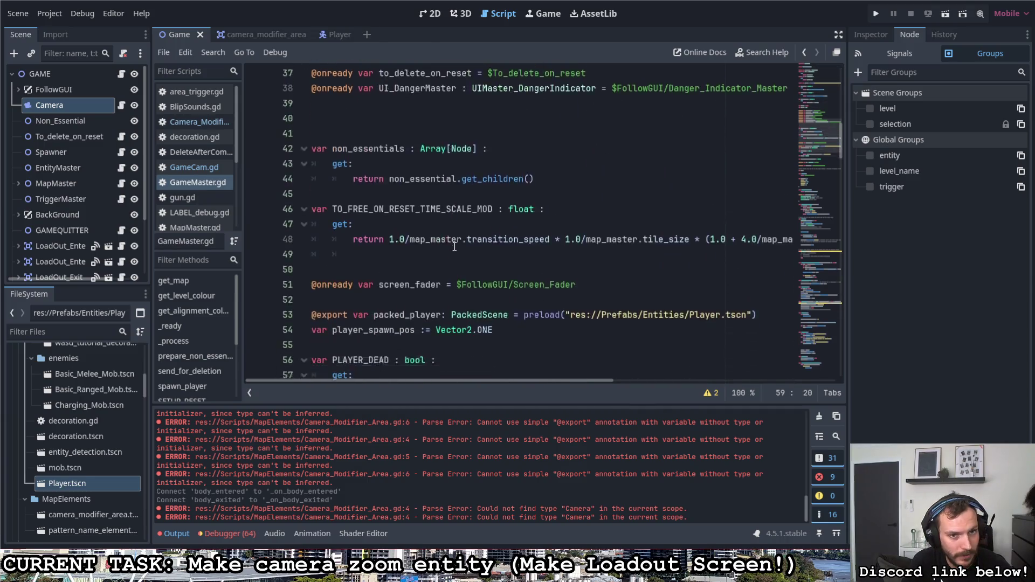
{"action": "scroll", "coordinate": [454, 246], "scroll_direction": "down", "scroll_amount": 9}
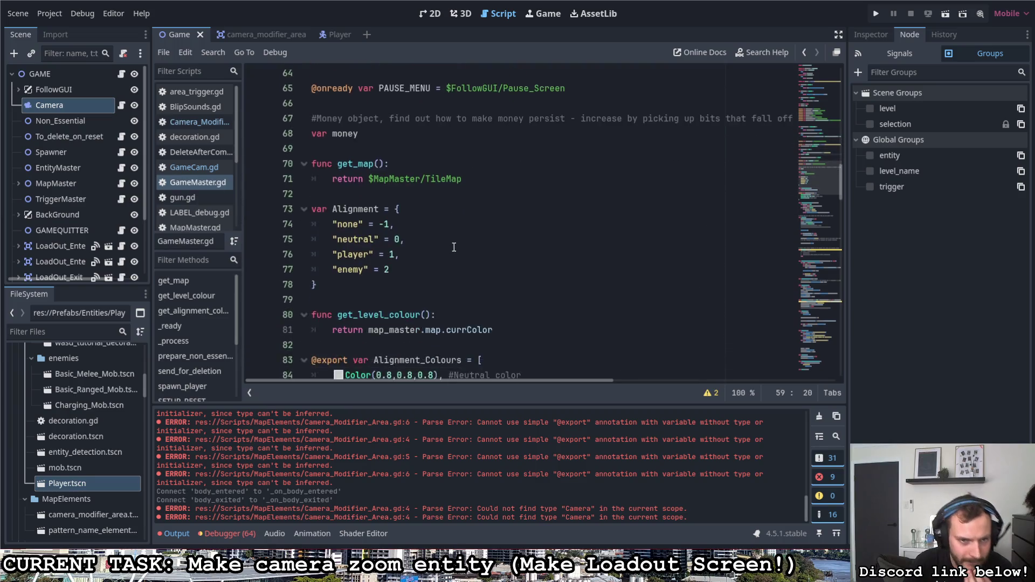
{"action": "scroll", "coordinate": [451, 247], "scroll_direction": "down", "scroll_amount": 11}
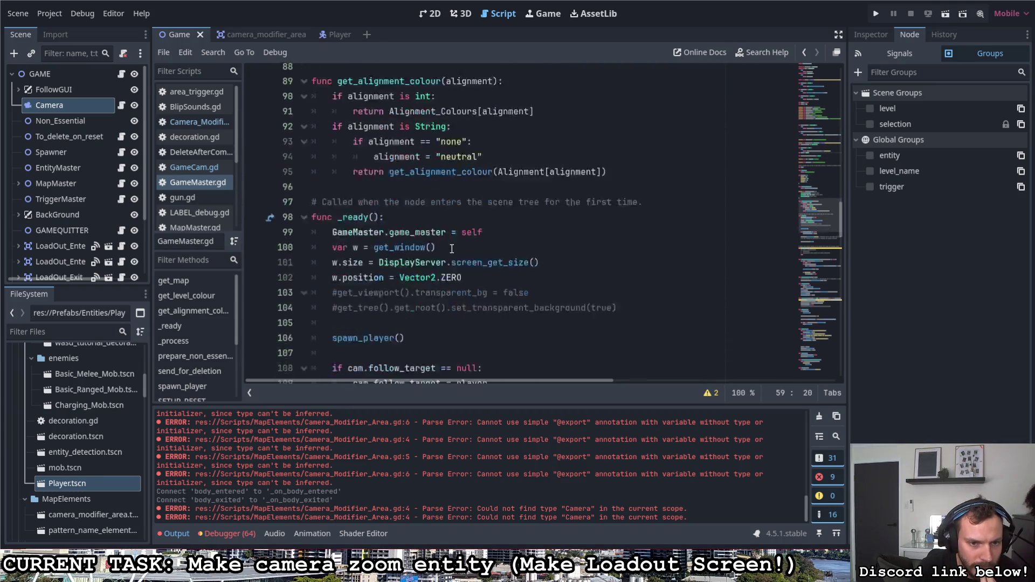
{"action": "scroll", "coordinate": [451, 249], "scroll_direction": "down", "scroll_amount": 3}
{"action": "key", "text": "ctrl+f"}
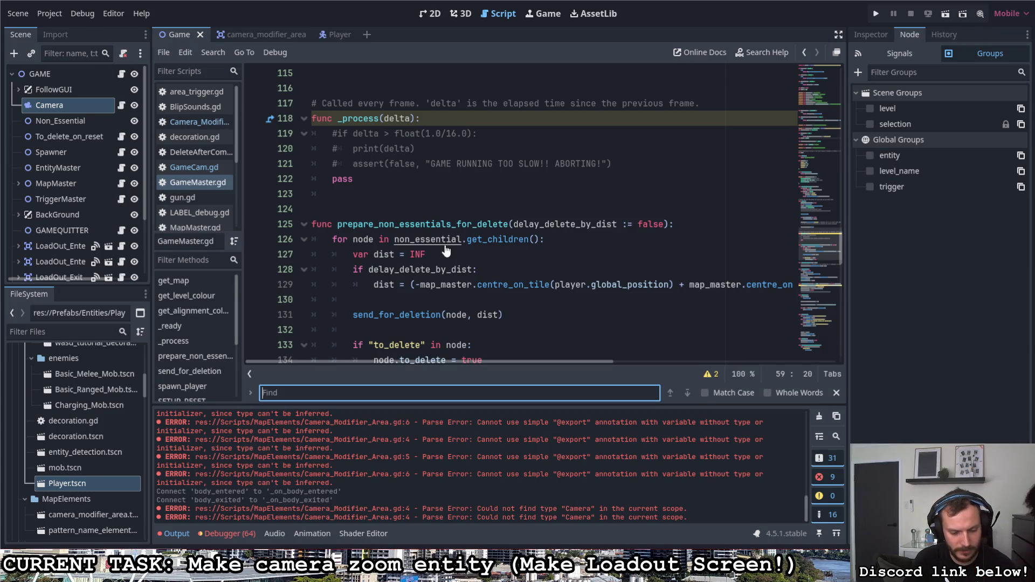
{"action": "type", "text": "offsets"}
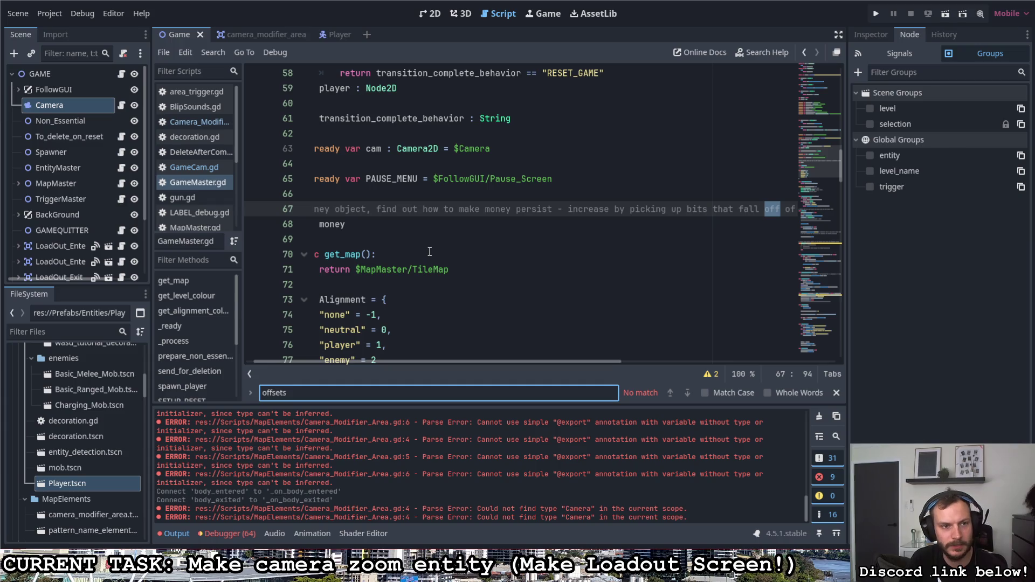
{"action": "scroll", "coordinate": [430, 252], "scroll_direction": "up", "scroll_amount": 19}
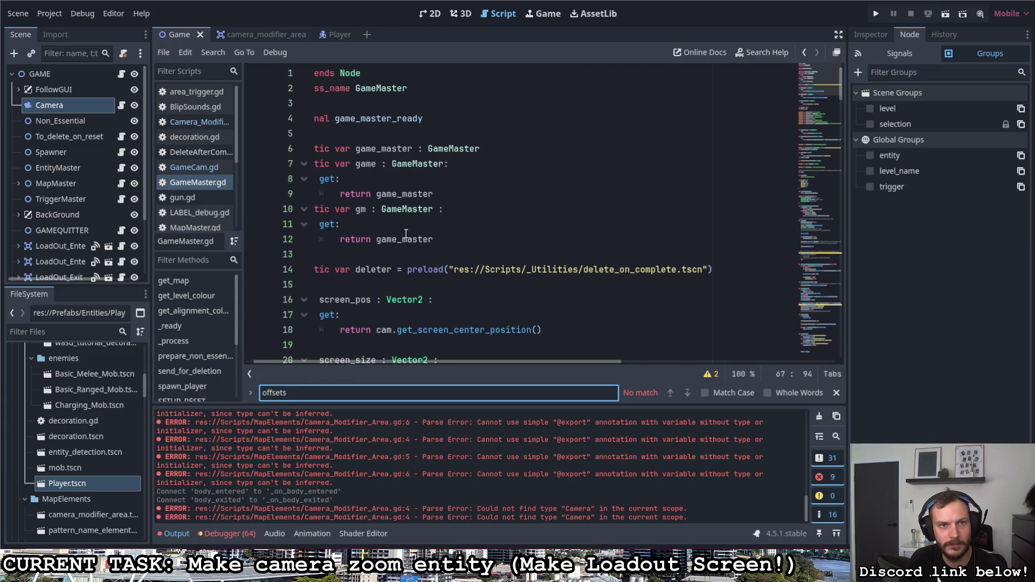
Step: Open GameCam.gd and select its offsets dictionary entries: position, zoom and rotation
{"action": "left_click", "coordinate": [121, 106]}
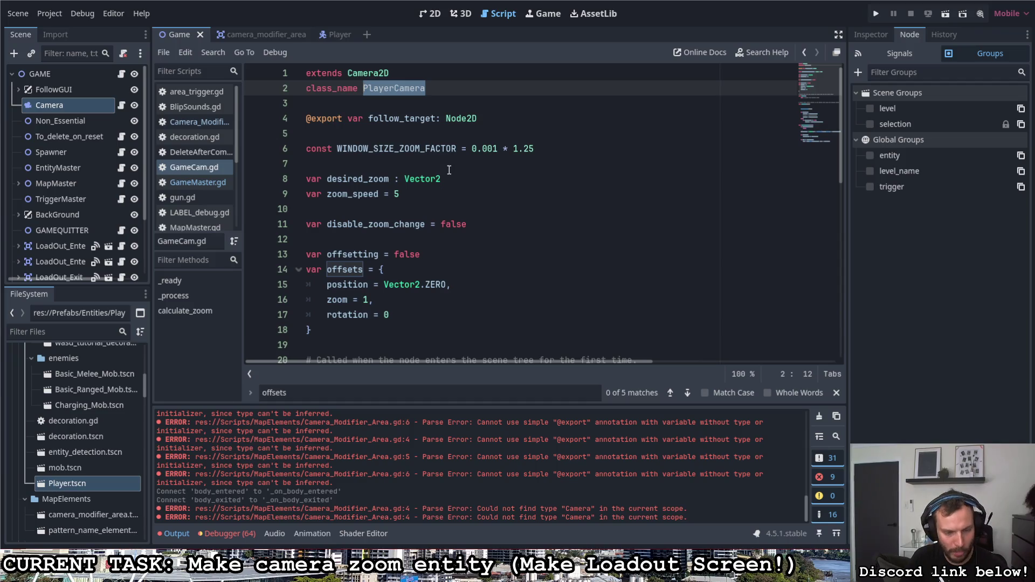
{"action": "left_click", "coordinate": [380, 300]}
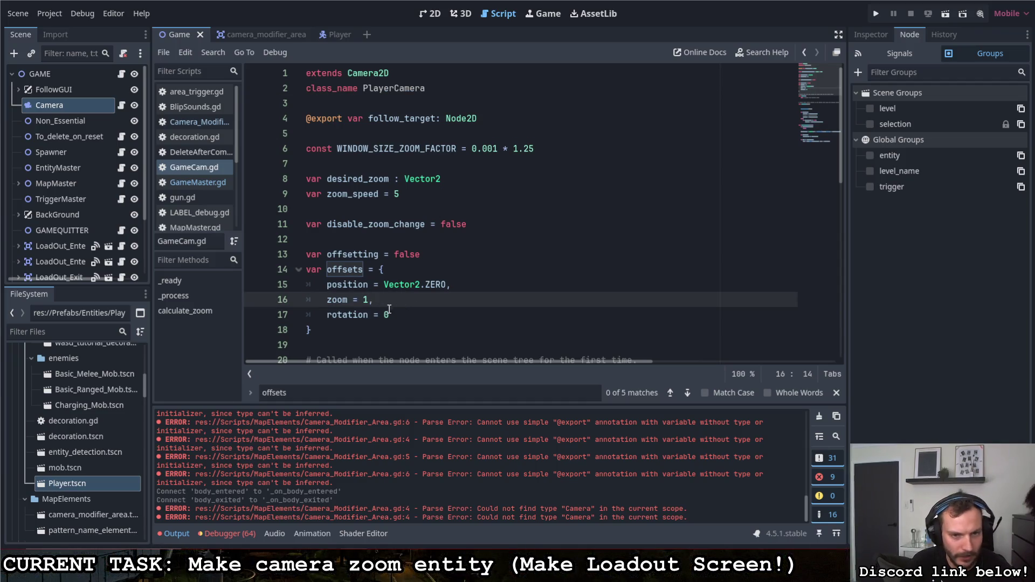
{"action": "mouse_move", "coordinate": [389, 309]}
{"action": "left_mouse_down"}
{"action": "mouse_move", "coordinate": [327, 300]}
{"action": "mouse_move", "coordinate": [327, 285]}
{"action": "left_mouse_up"}
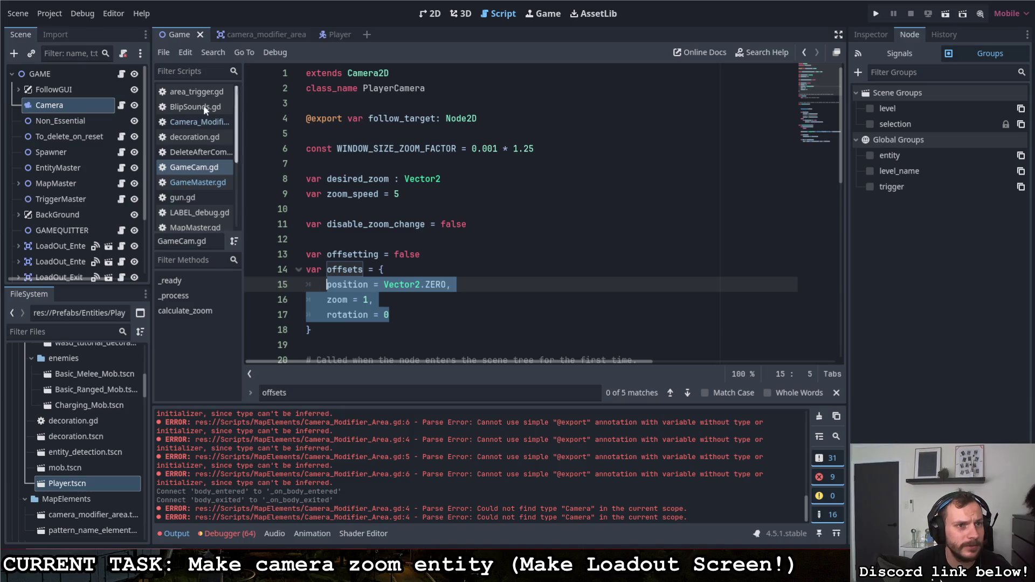
Step: Compare with the offset_zoom export in the camera modifier script, then return to the camera's offsetting line
{"action": "left_click", "coordinate": [253, 34]}
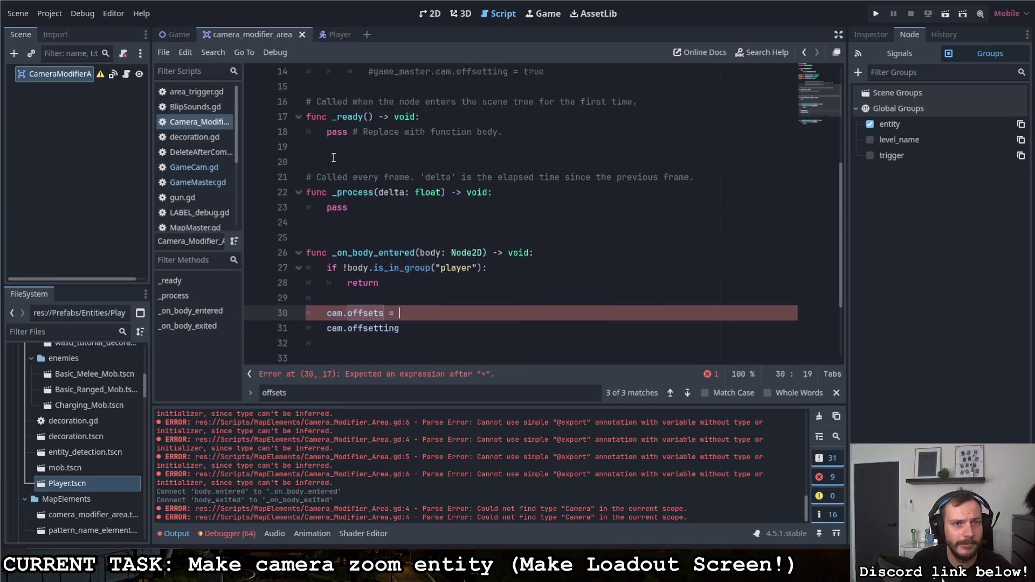
{"action": "scroll", "coordinate": [334, 158], "scroll_direction": "up", "scroll_amount": 5}
{"action": "left_click", "coordinate": [495, 209]}
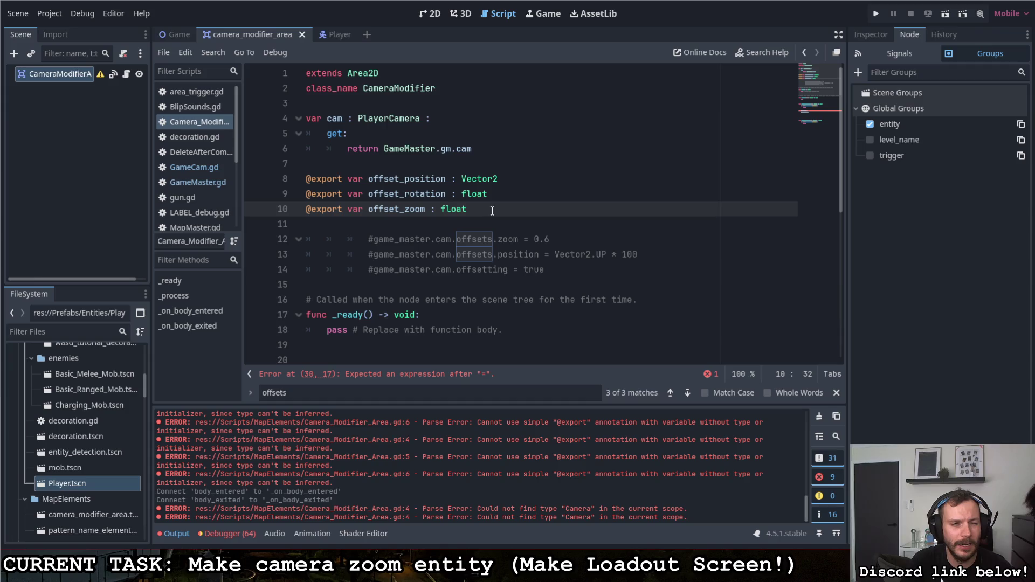
{"action": "left_click", "coordinate": [173, 34]}
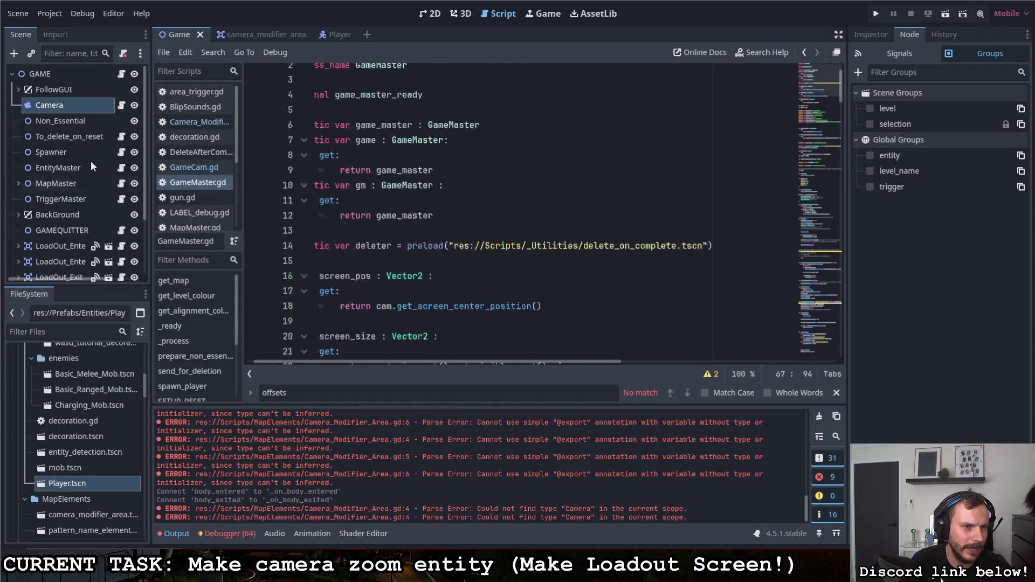
{"action": "left_click", "coordinate": [119, 106]}
{"action": "left_click", "coordinate": [402, 254]}
{"action": "scroll", "coordinate": [409, 221], "scroll_direction": "down", "scroll_amount": 2}
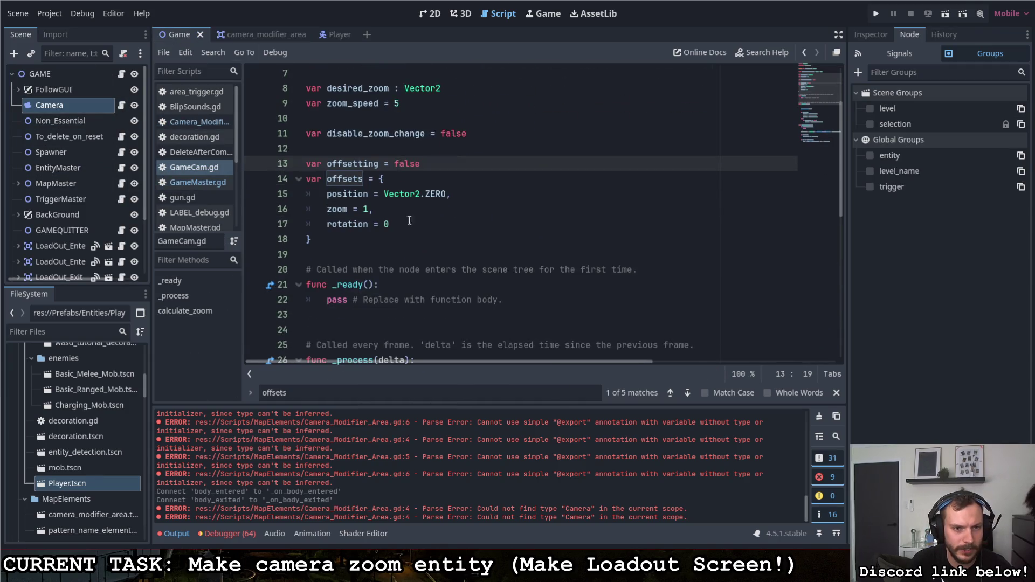
Step: Start a new func reset_offsets(): in GameCam.gd with an 'offsets =' line
{"action": "left_click", "coordinate": [386, 154]}
{"action": "key", "text": "Return"}
{"action": "type", "text": "func reset"}
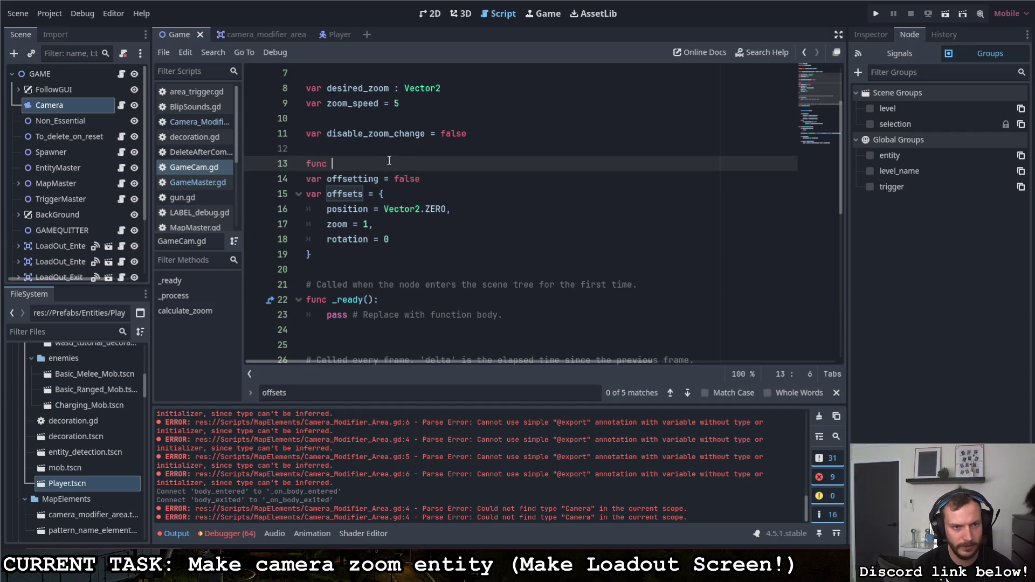
{"action": "type", "text": "_offsets"}
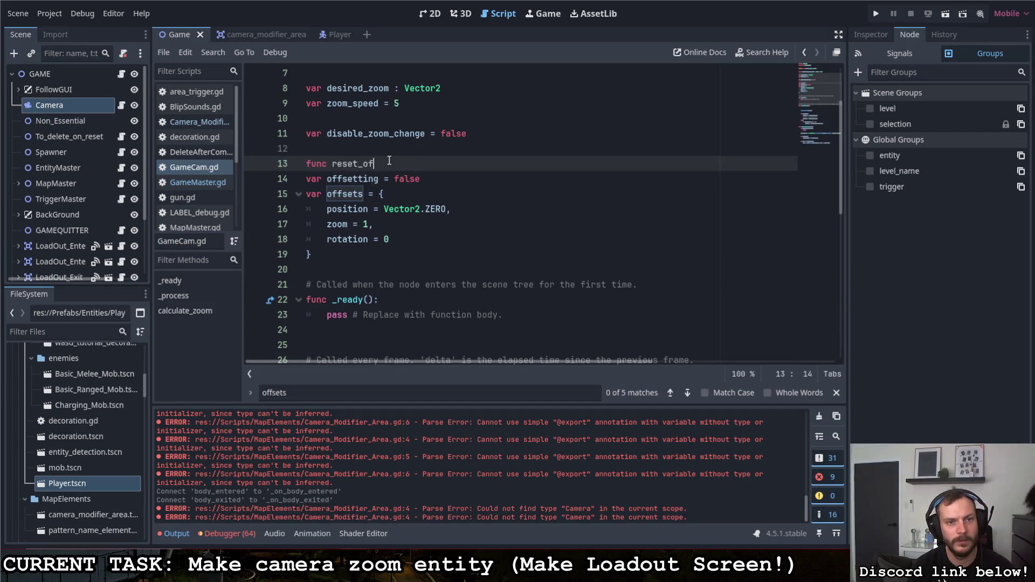
{"action": "type", "text": "():"}
{"action": "key", "text": "Return"}
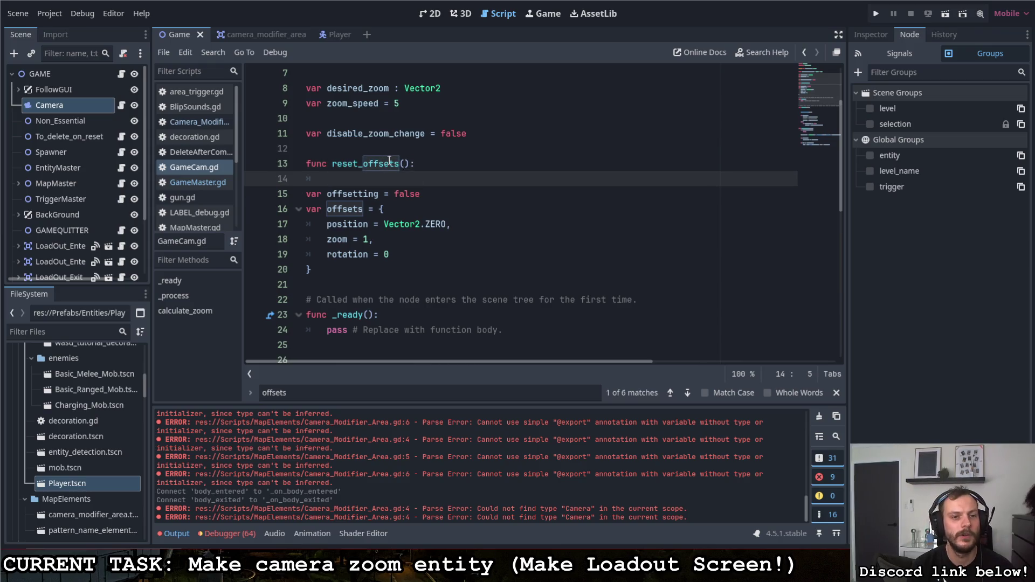
{"action": "type", "text": "offsets ="}
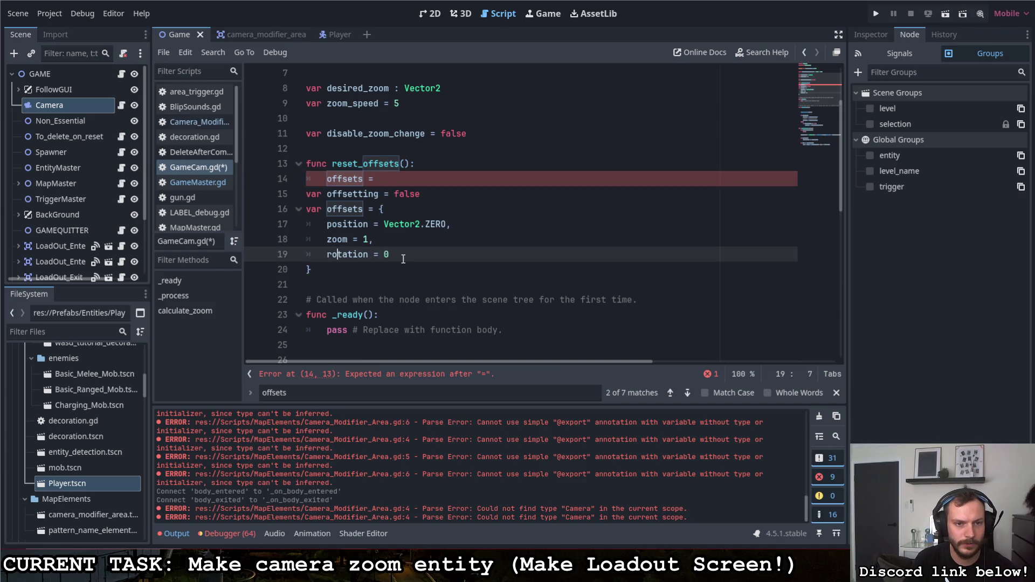
Step: Copy the default offsets dictionary (position Vector2.ZERO, zoom 1, rotation 0) into reset_offsets
{"action": "left_click_drag", "start_coordinate": [389, 253], "coordinate": [275, 228]}
{"action": "key", "text": "ctrl+c"}
{"action": "left_click", "coordinate": [387, 181]}
{"action": "key", "text": "ctrl+v"}
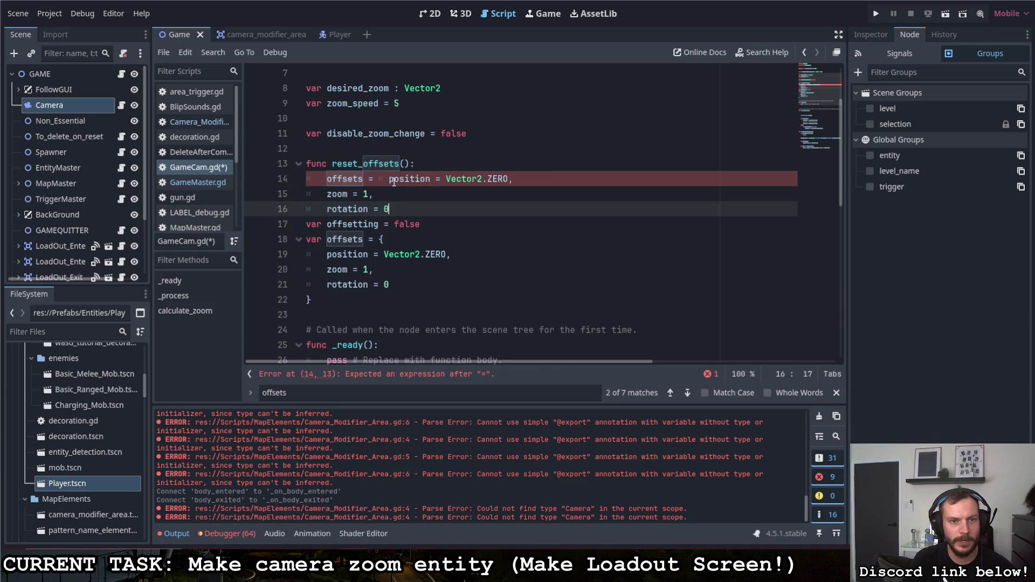
{"action": "left_click", "coordinate": [387, 180]}
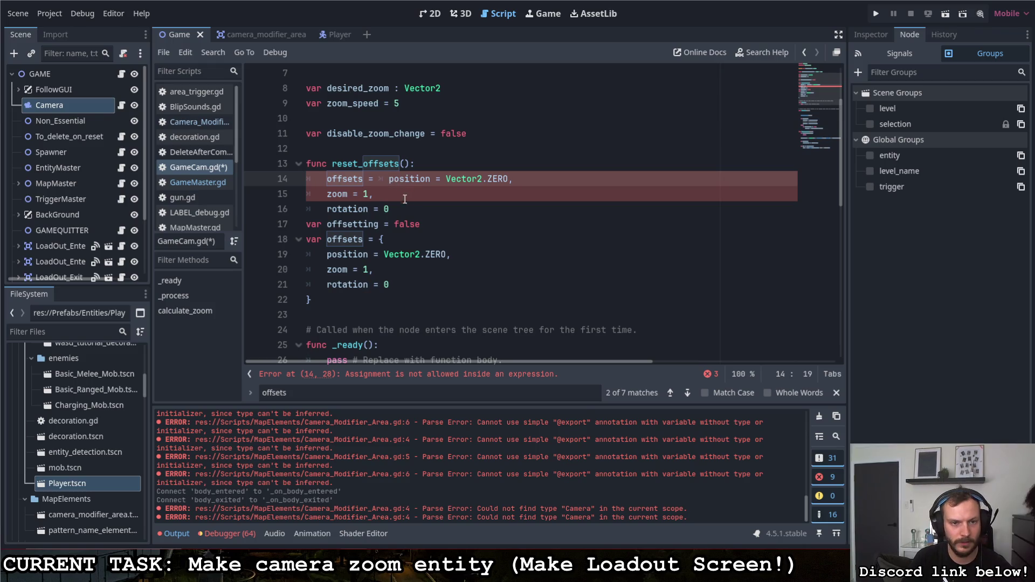
{"action": "mouse_move", "coordinate": [401, 286]}
{"action": "left_mouse_down"}
{"action": "mouse_move", "coordinate": [344, 270]}
{"action": "mouse_move", "coordinate": [327, 239]}
{"action": "left_mouse_up"}
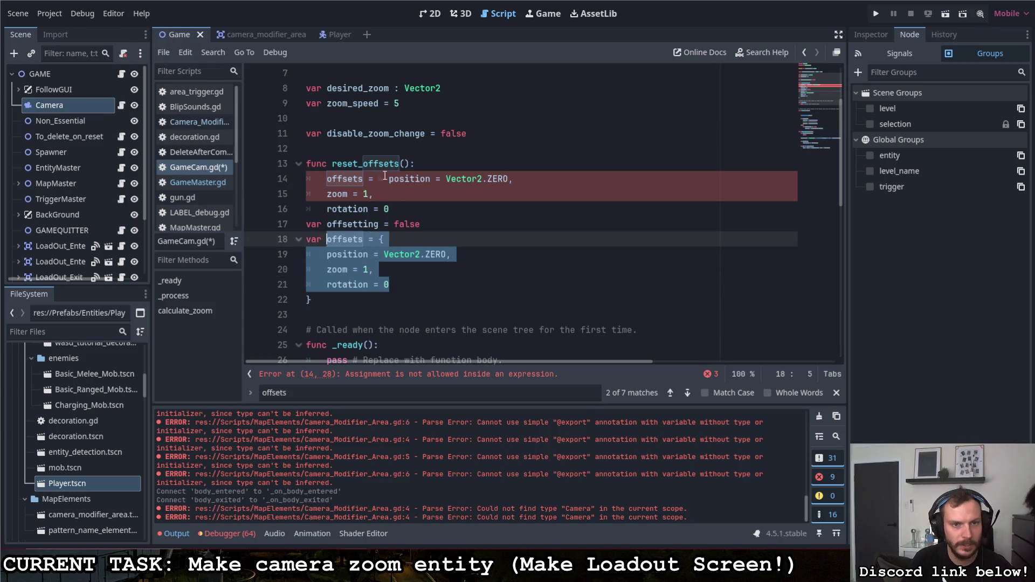
{"action": "key", "text": "ctrl+c"}
{"action": "left_click_drag", "start_coordinate": [399, 209], "coordinate": [326, 179]}
{"action": "key", "text": "ctrl+v"}
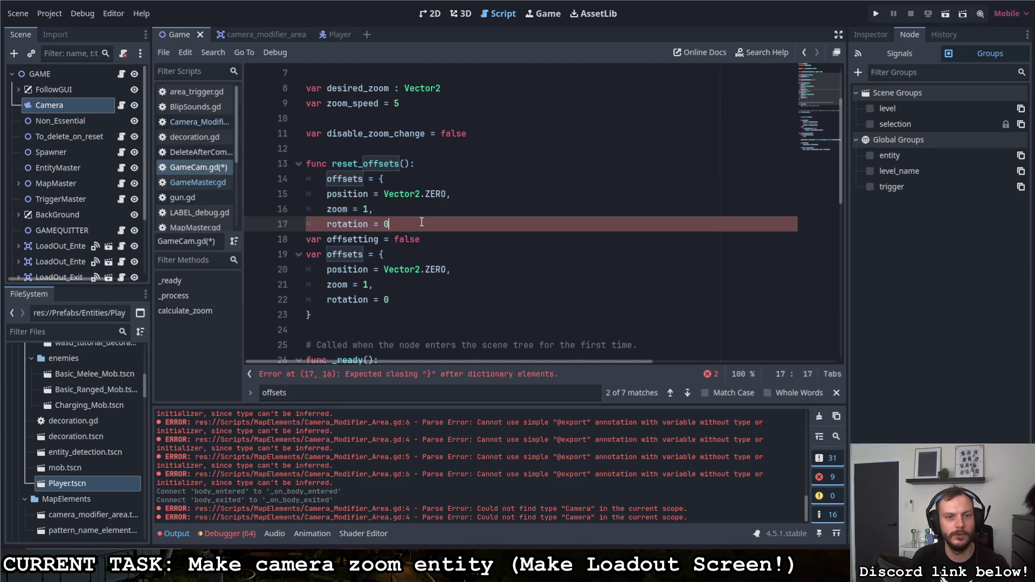
Step: Add the closing brace and indent the three dictionary entries one level
{"action": "key", "text": "Return"}
{"action": "left_click", "coordinate": [409, 218]}
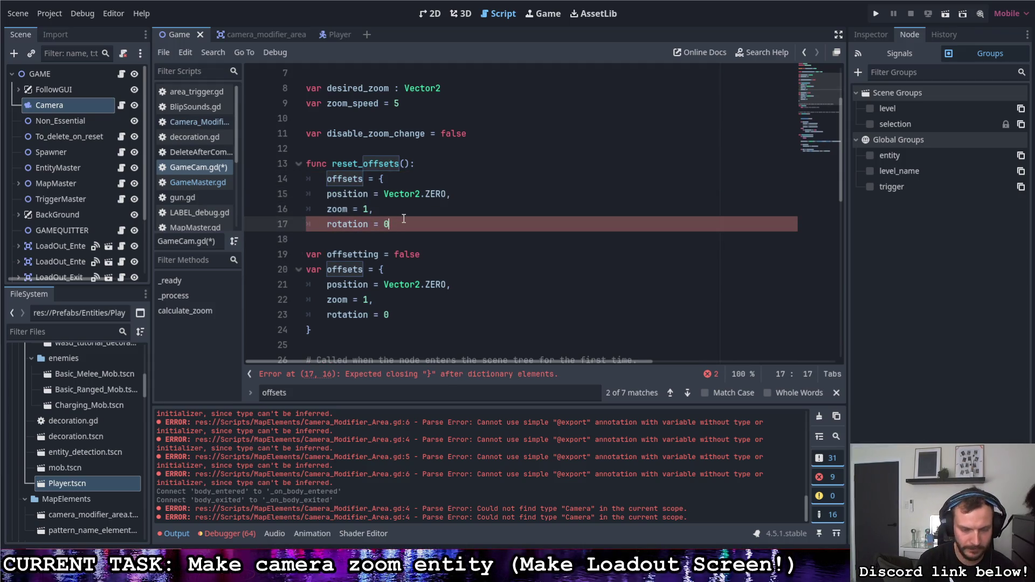
{"action": "key", "text": "Return"}
{"action": "type", "text": "}"}
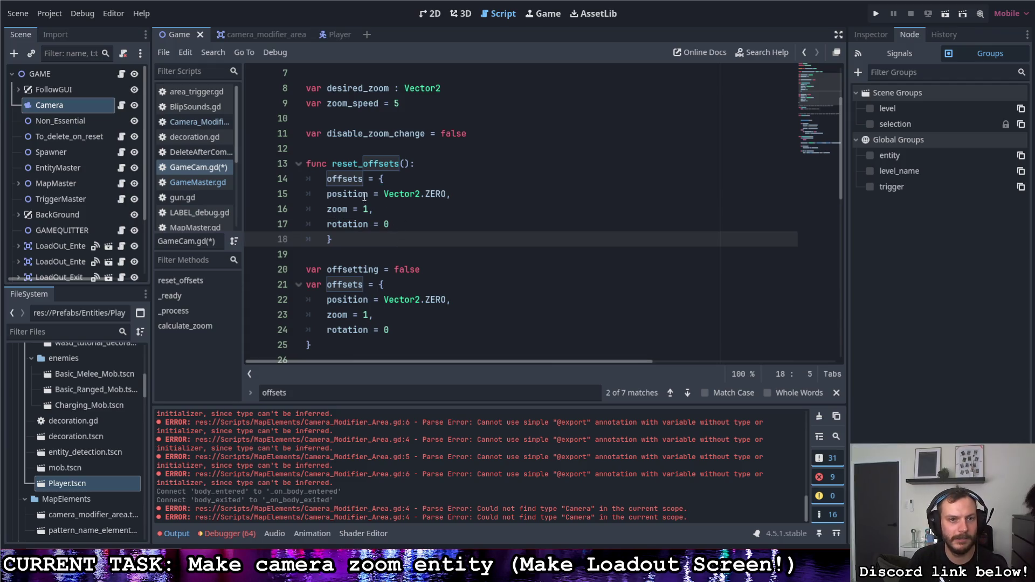
{"action": "left_click_drag", "start_coordinate": [400, 221], "coordinate": [260, 194]}
{"action": "left_click", "coordinate": [444, 222]}
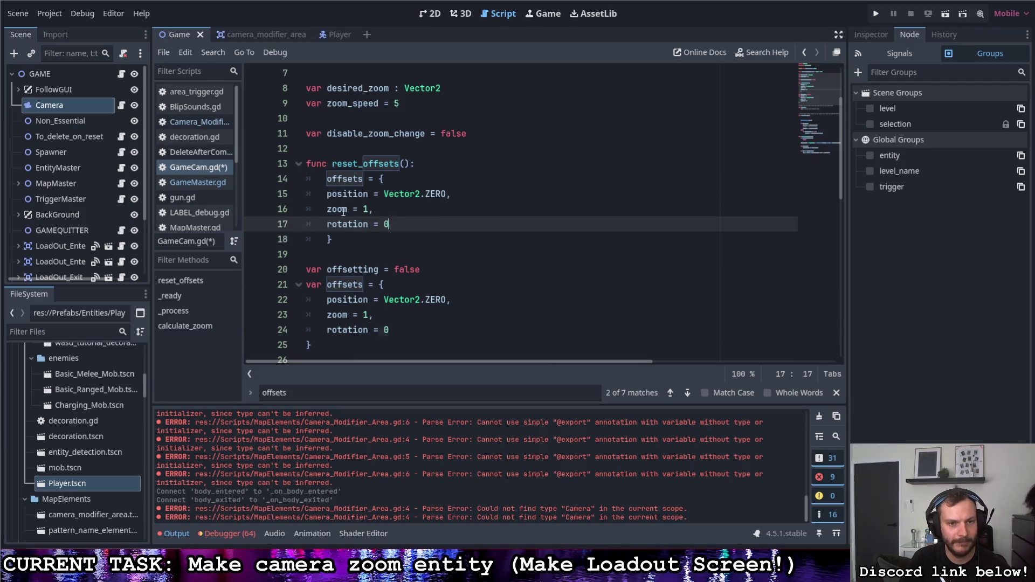
{"action": "left_click_drag", "start_coordinate": [389, 224], "coordinate": [294, 190]}
{"action": "key", "text": "Tab"}
{"action": "left_click", "coordinate": [396, 209]}
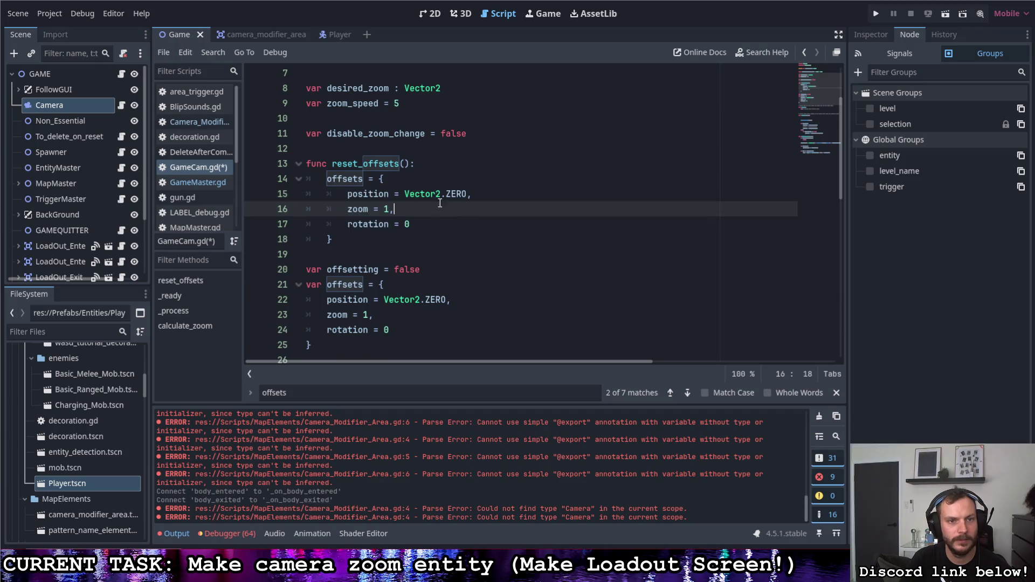
{"action": "left_click", "coordinate": [417, 178]}
{"action": "scroll", "coordinate": [440, 231], "scroll_direction": "down", "scroll_amount": 1}
{"action": "scroll", "coordinate": [413, 194], "scroll_direction": "up", "scroll_amount": 1}
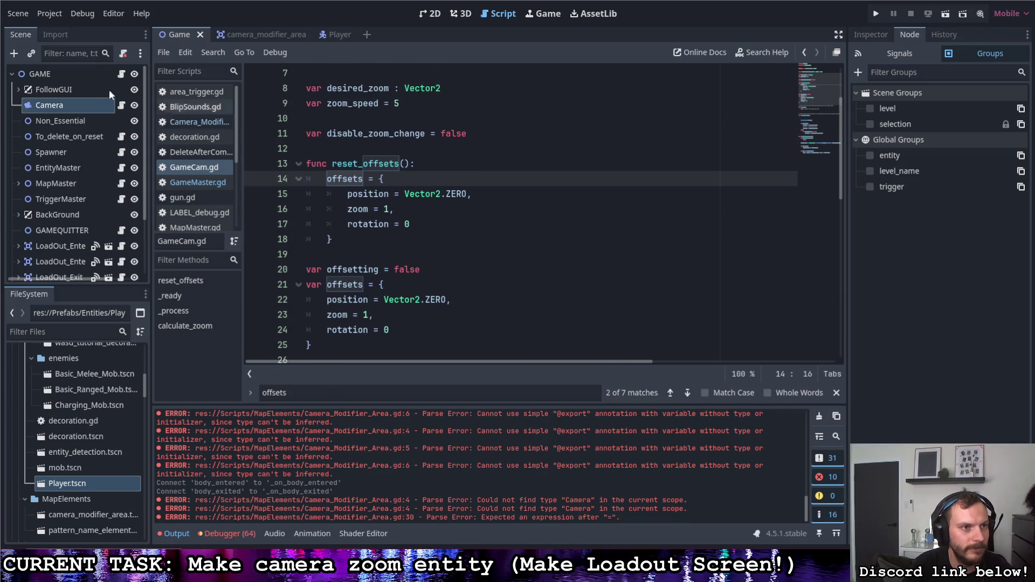
{"action": "left_click", "coordinate": [230, 34]}
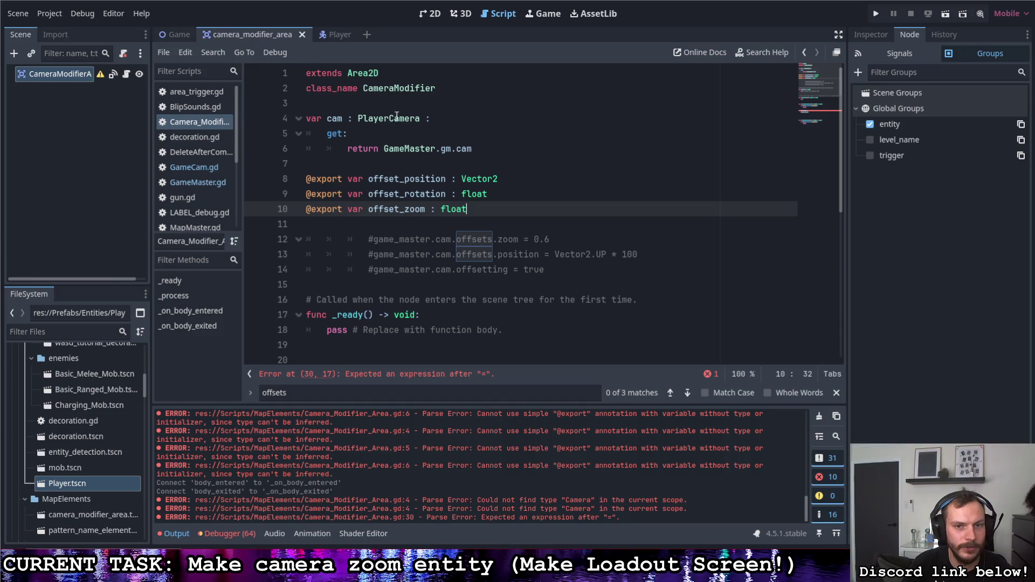
Step: Add a cam.reset_offsets() call after the player-group guard in _on_body_exited
{"action": "left_click", "coordinate": [113, 73]}
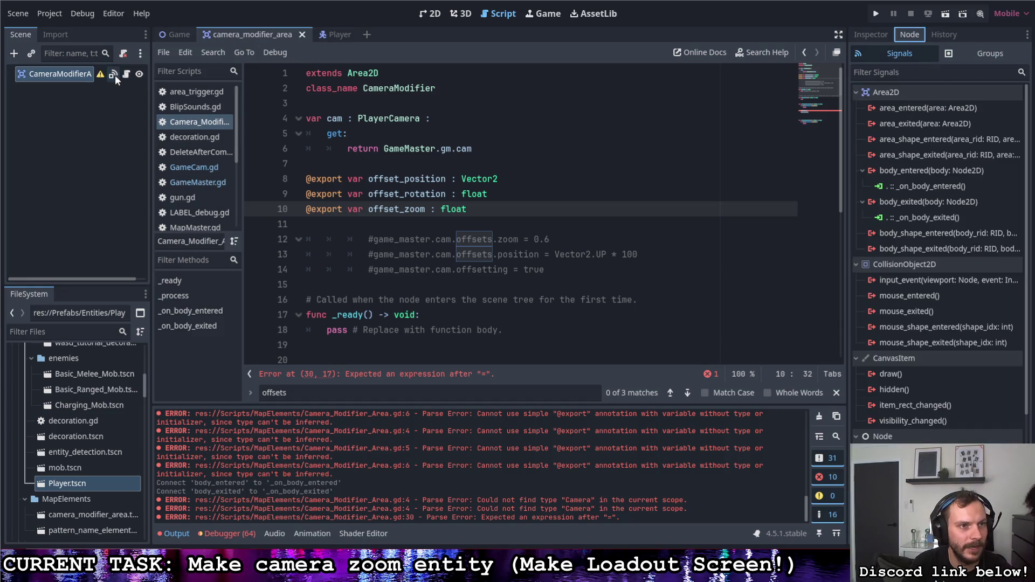
{"action": "scroll", "coordinate": [427, 223], "scroll_direction": "down", "scroll_amount": 3}
{"action": "scroll", "coordinate": [427, 222], "scroll_direction": "up", "scroll_amount": 3}
{"action": "scroll", "coordinate": [426, 222], "scroll_direction": "down", "scroll_amount": 6}
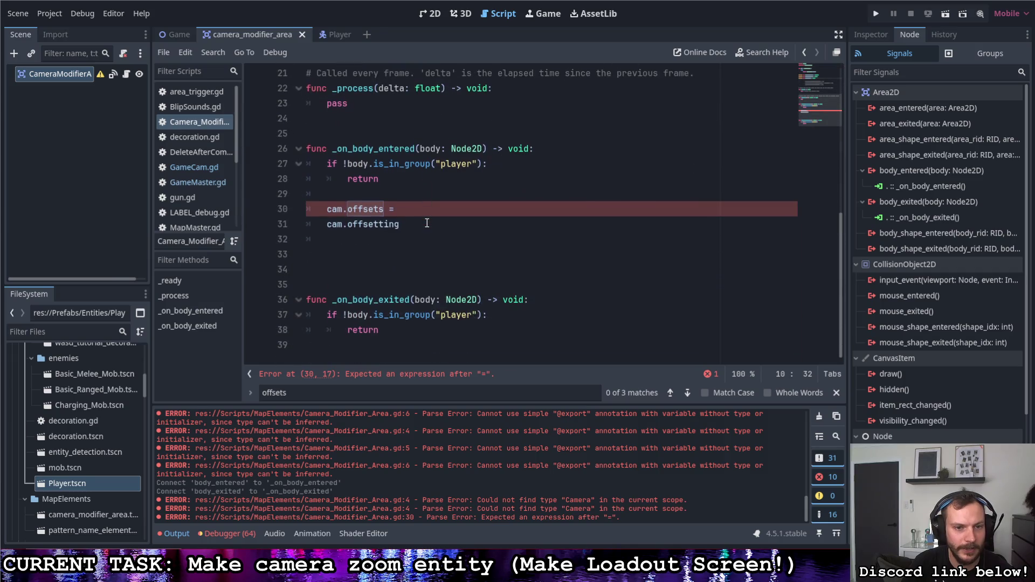
{"action": "left_click", "coordinate": [412, 340]}
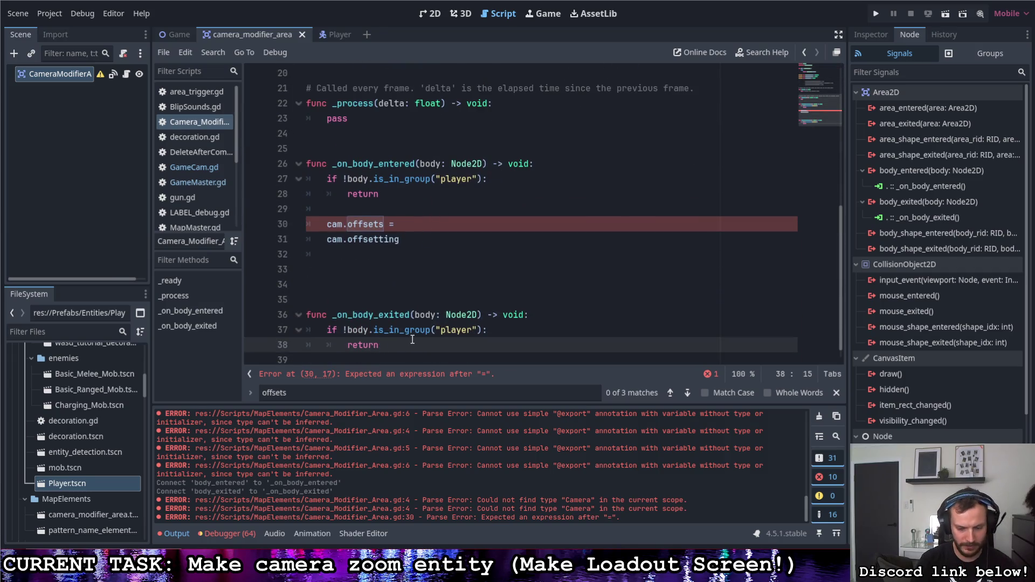
{"action": "key", "text": "Return"}
{"action": "type", "text": "cam.reset"}
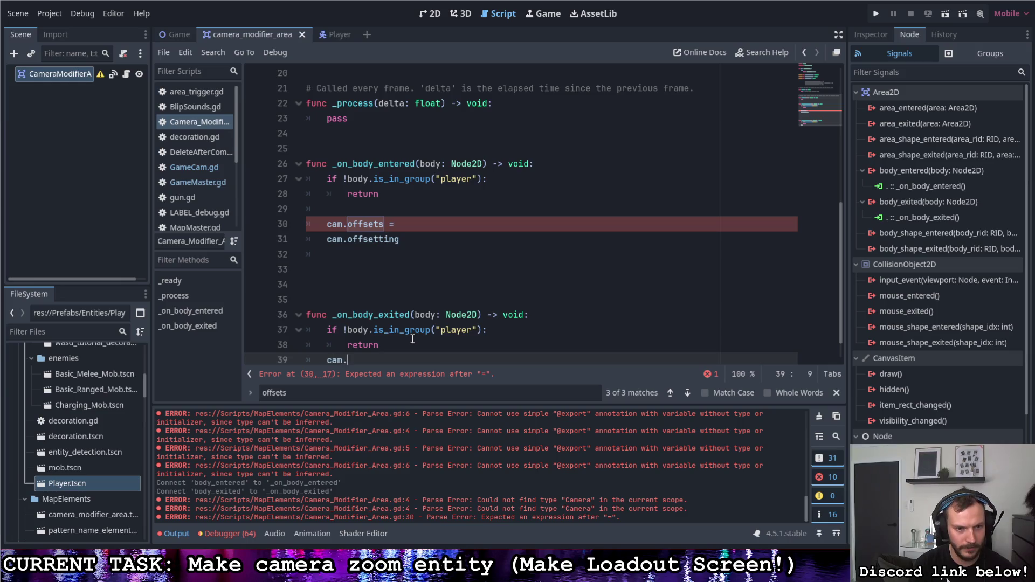
{"action": "key", "text": "Return"}
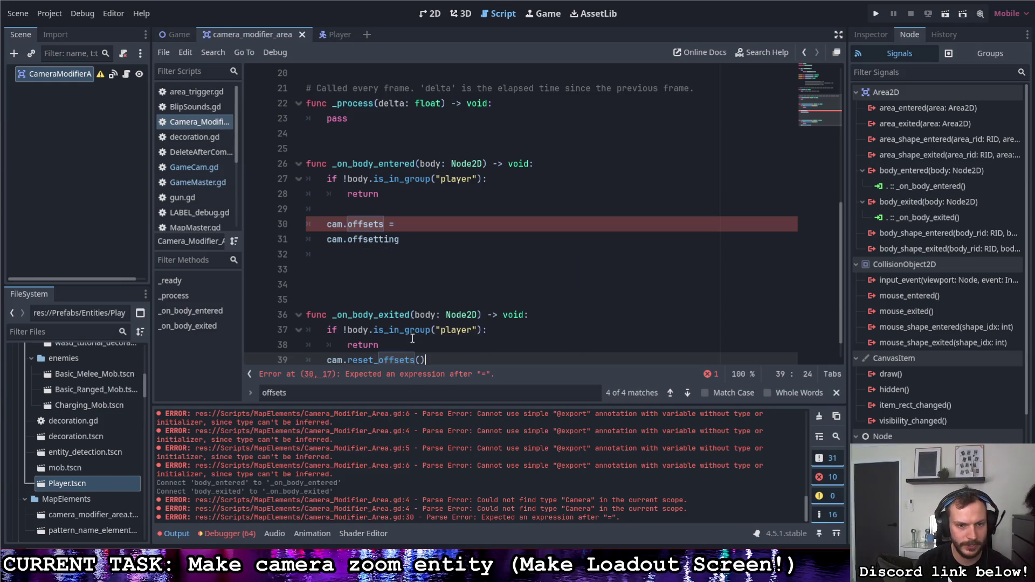
{"action": "key", "text": "ctrl+BackSpace"}
{"action": "key", "text": "ctrl+BackSpace"}
{"action": "key", "text": "ctrl+BackSpace"}
{"action": "left_click", "coordinate": [400, 225]}
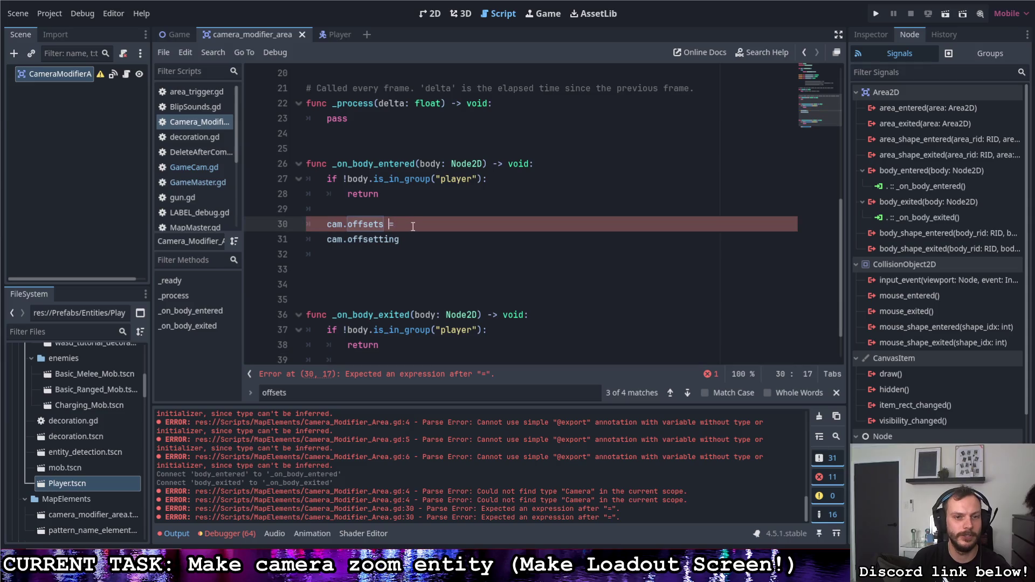
{"action": "scroll", "coordinate": [418, 230], "scroll_direction": "up", "scroll_amount": 6}
{"action": "scroll", "coordinate": [419, 230], "scroll_direction": "down", "scroll_amount": 6}
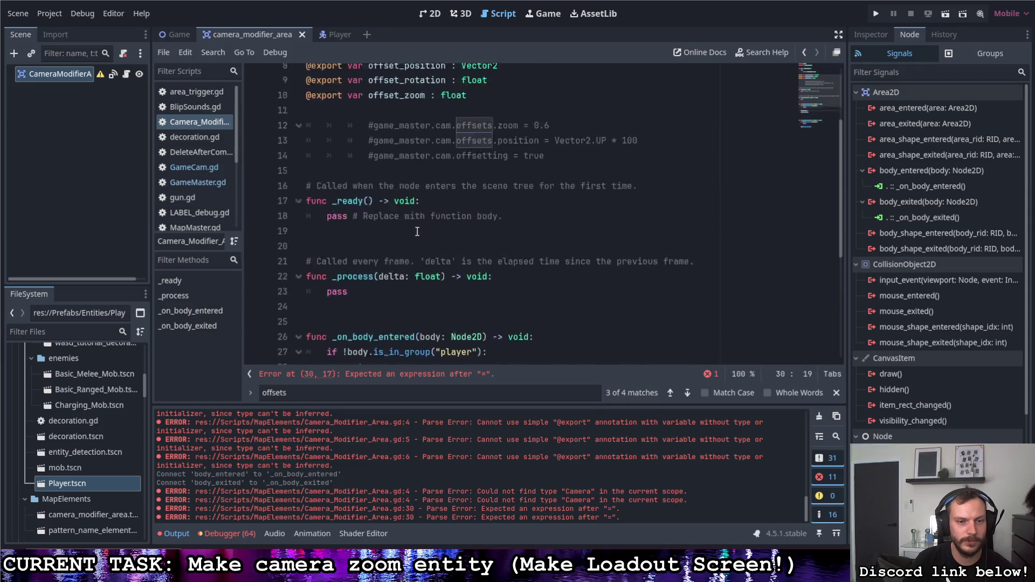
Step: In _on_body_entered, set cam.offsets.position to offset_position
{"action": "key", "text": "BackSpace"}
{"action": "type", "text": ".position ="}
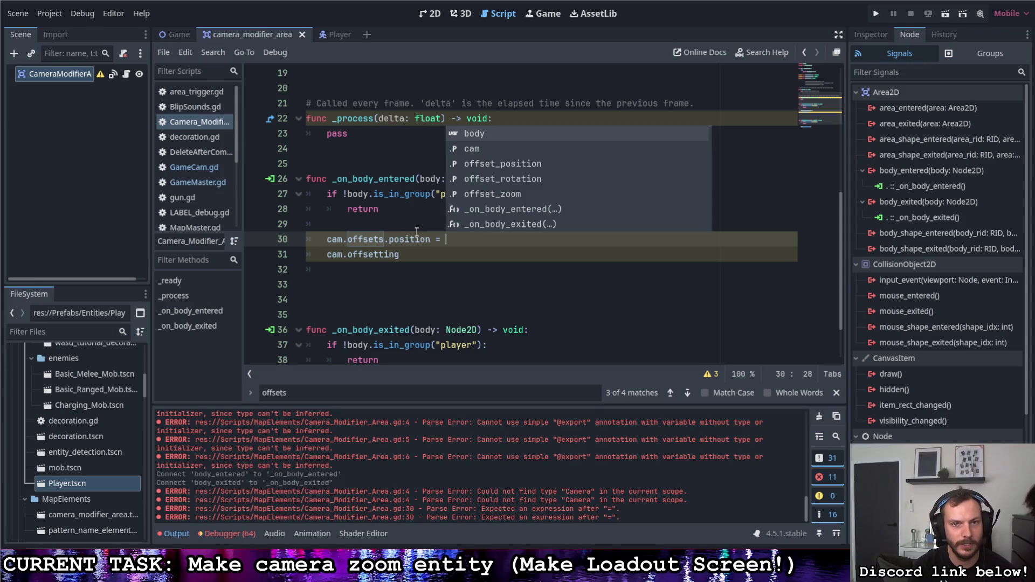
{"action": "key", "text": "Down"}
{"action": "key", "text": "Down"}
{"action": "key", "text": "Return"}
{"action": "key", "text": "Return"}
{"action": "type", "text": "cam"}
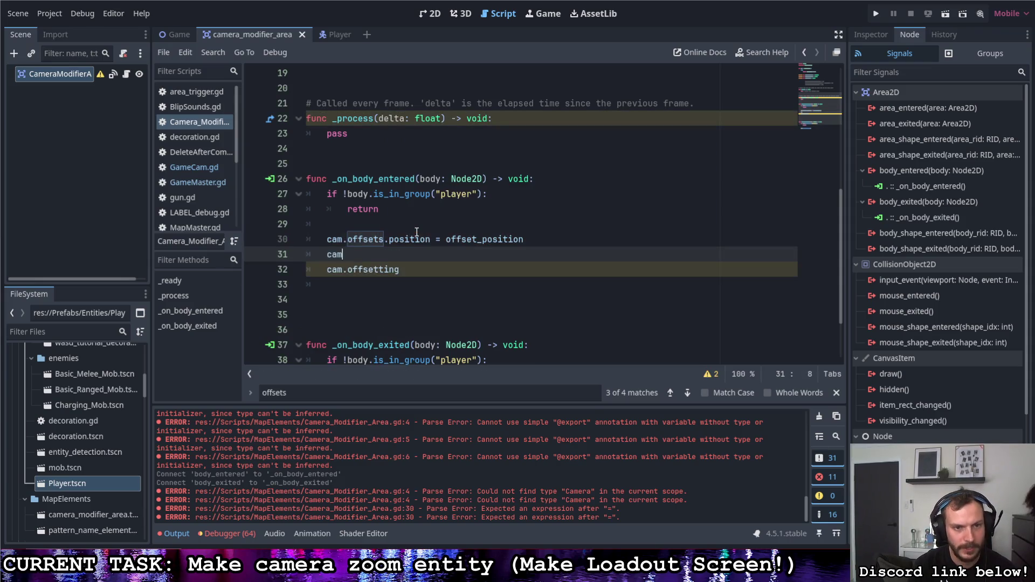
{"action": "type", "text": ".offsets"}
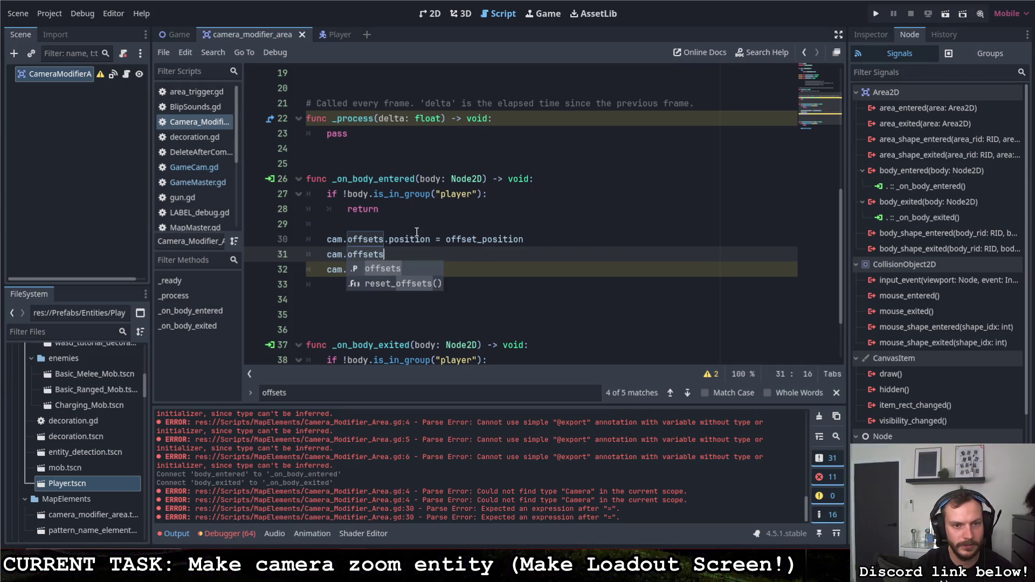
{"action": "type", "text": ".rotat"}
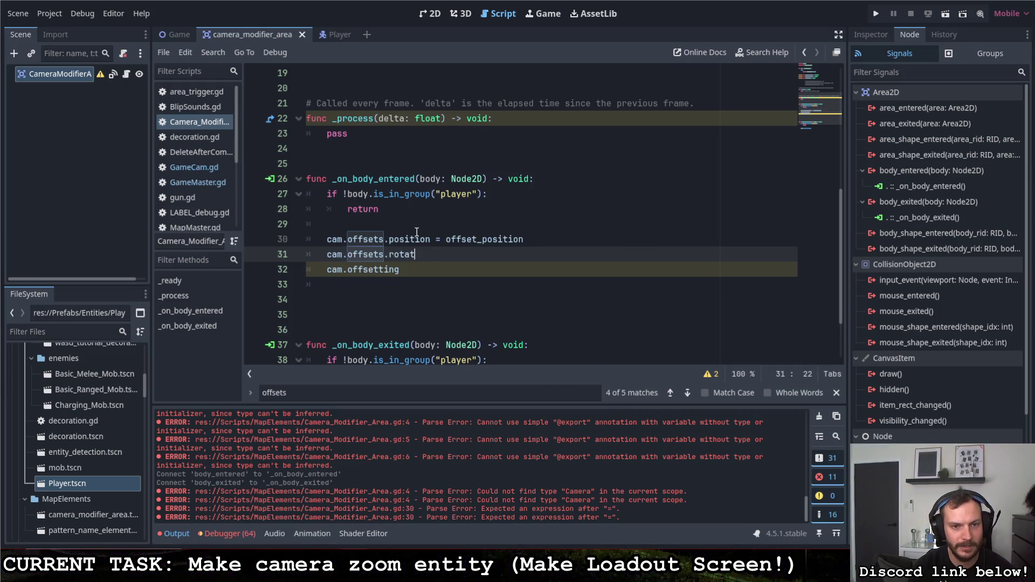
{"action": "type", "text": "ion = rotat"}
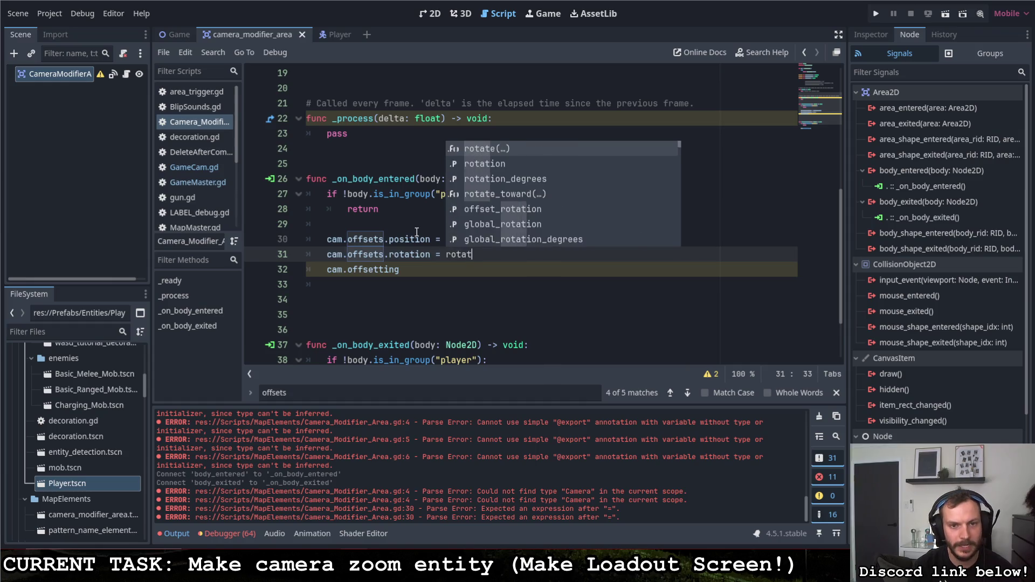
{"action": "type", "text": "ion"}
{"action": "key", "text": "Escape"}
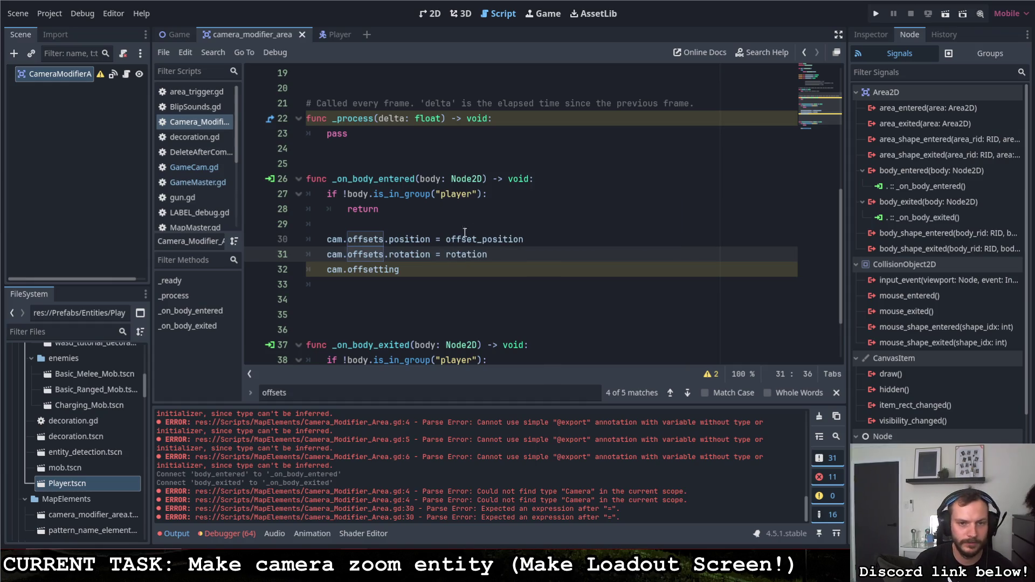
Step: Set cam.offsets.rotation to offset_rotation and cam.offsets.zoom to offset_zoom
{"action": "left_click", "coordinate": [447, 251]}
{"action": "type", "text": "offse"}
{"action": "type", "text": "t_"}
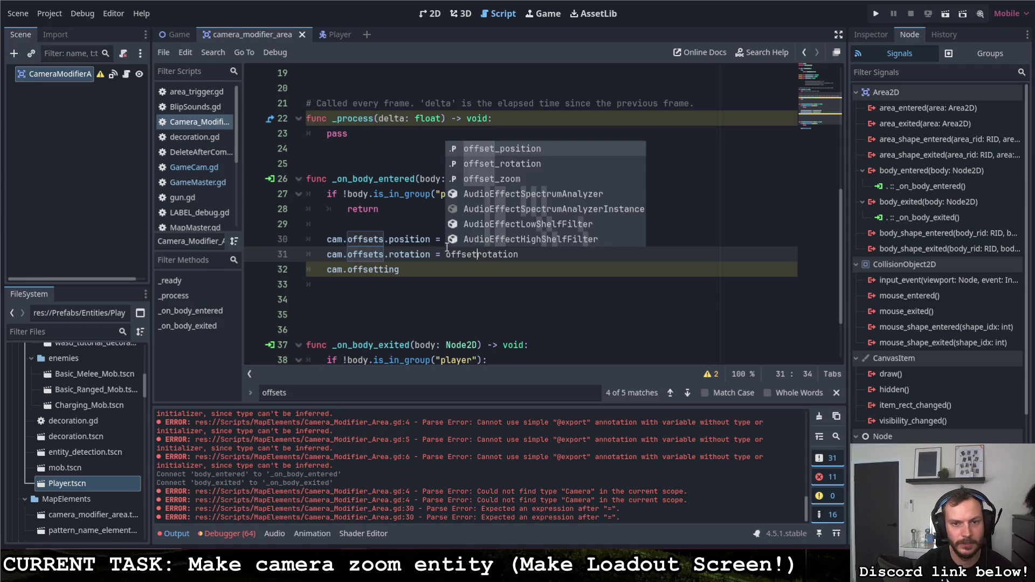
{"action": "key", "text": "Tab"}
{"action": "key", "text": "Return"}
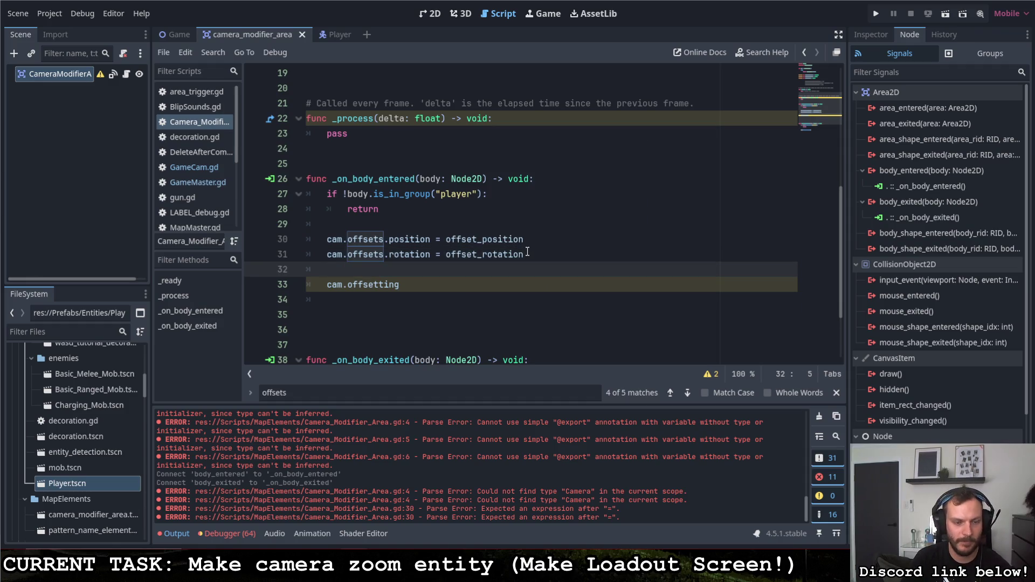
{"action": "type", "text": "cam.offsets."}
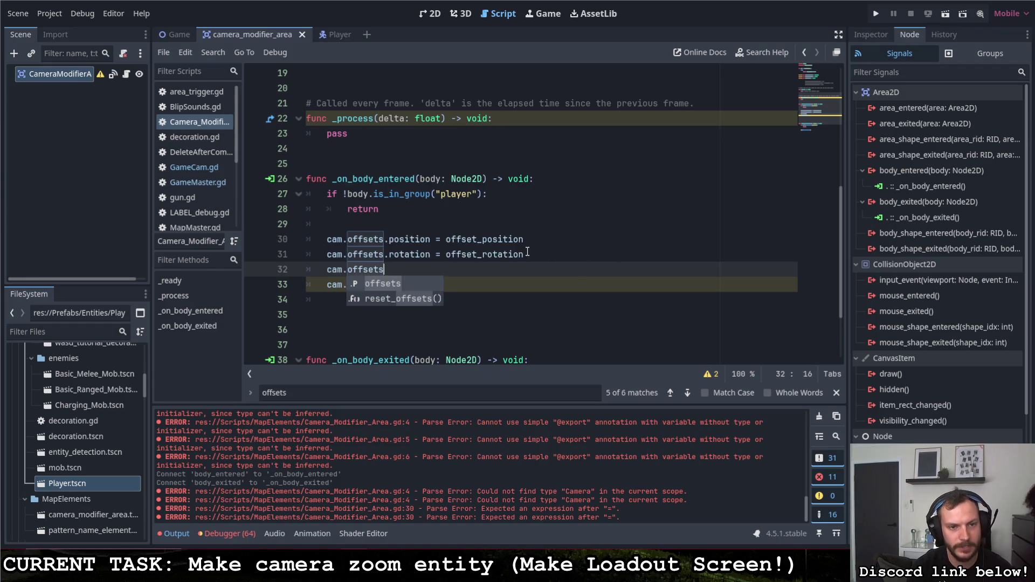
{"action": "type", "text": "zoom = "}
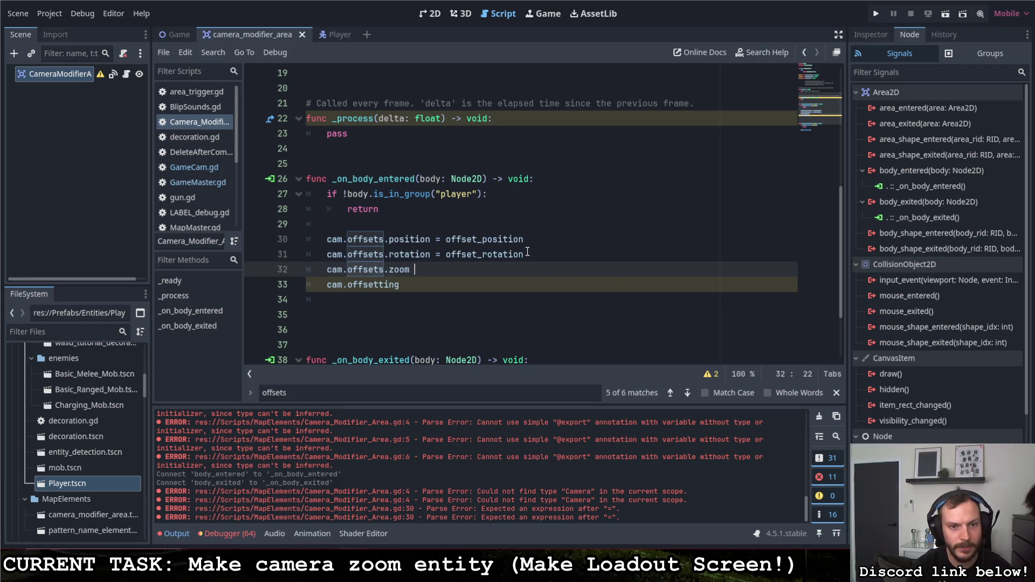
{"action": "type", "text": "off"}
{"action": "key", "text": "Down"}
{"action": "key", "text": "Down"}
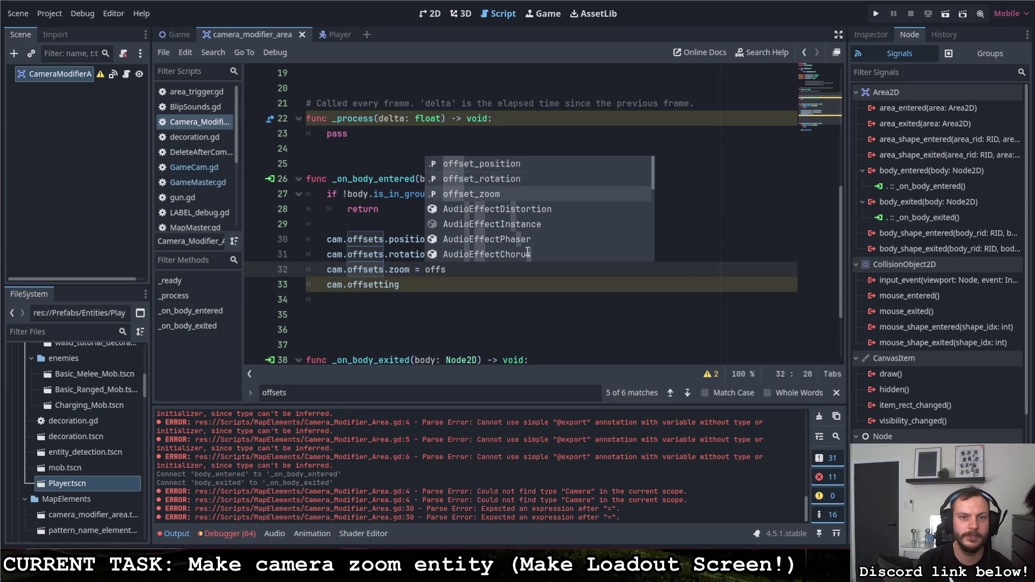
{"action": "key", "text": "Return"}
Step: Set cam.offsetting = true on line 33, fixing the 'treu' typo
{"action": "left_click", "coordinate": [491, 254]}
{"action": "left_click", "coordinate": [501, 269]}
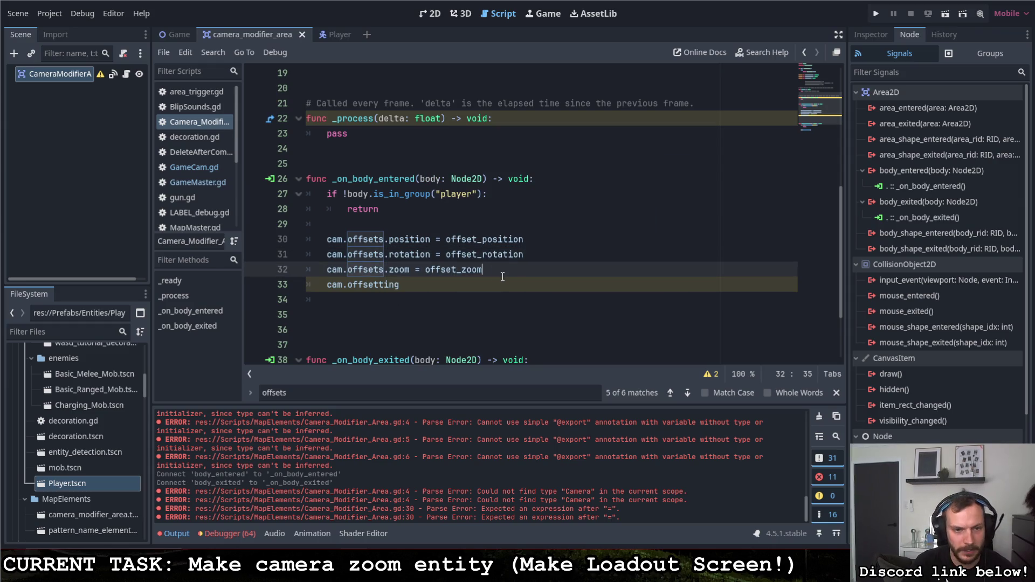
{"action": "left_click", "coordinate": [502, 284]}
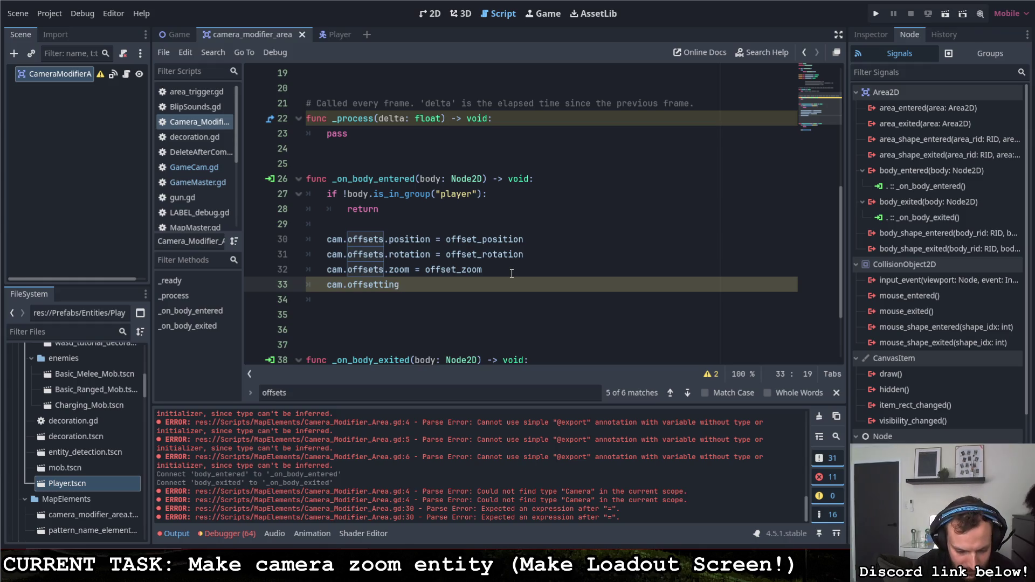
{"action": "type", "text": "= treu"}
{"action": "key", "text": "BackSpace"}
{"action": "key", "text": "BackSpace"}
{"action": "type", "text": "ue"}
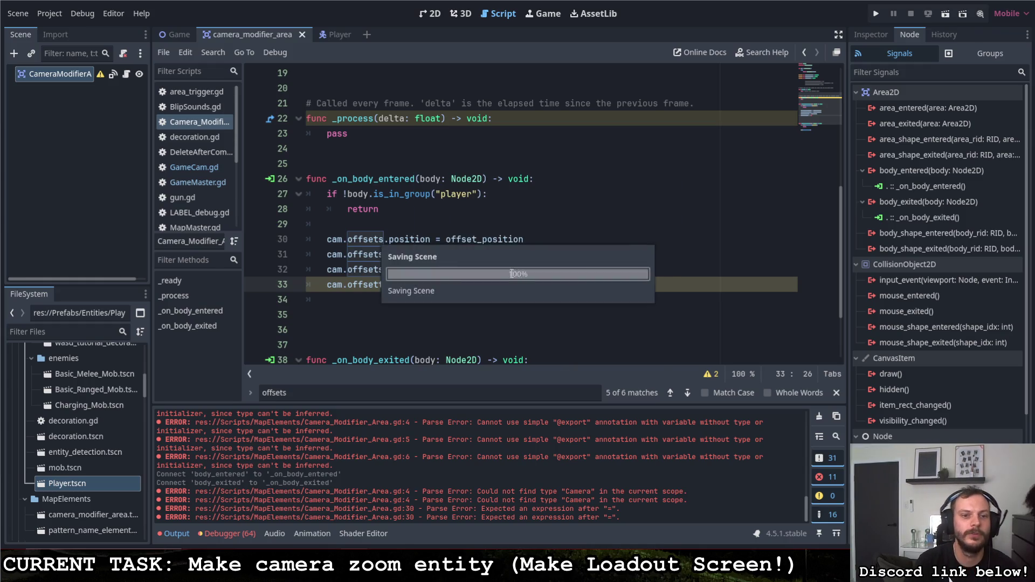
{"action": "left_click", "coordinate": [512, 270]}
{"action": "scroll", "coordinate": [362, 224], "scroll_direction": "down", "scroll_amount": 2}
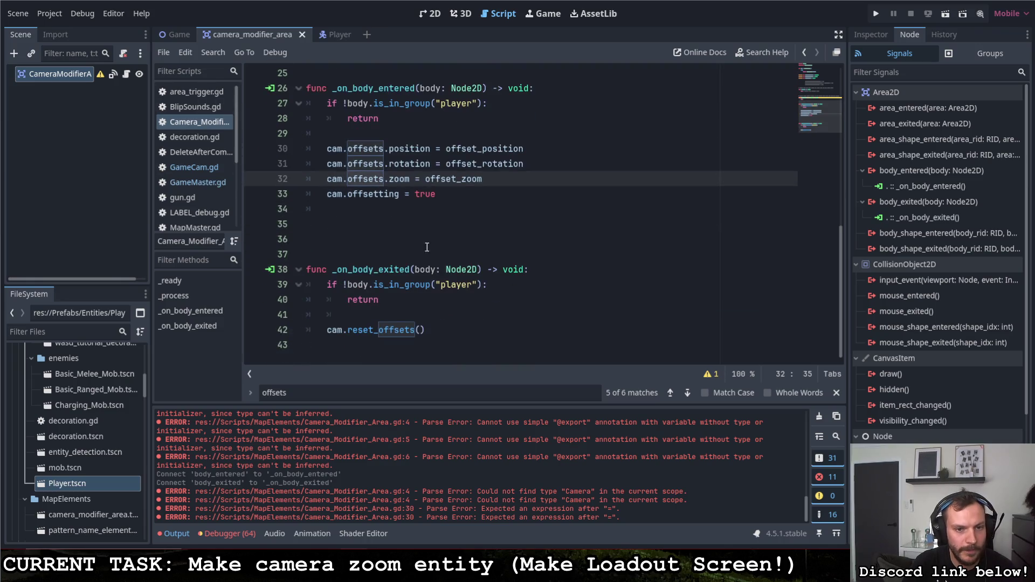
{"action": "left_click", "coordinate": [180, 34]}
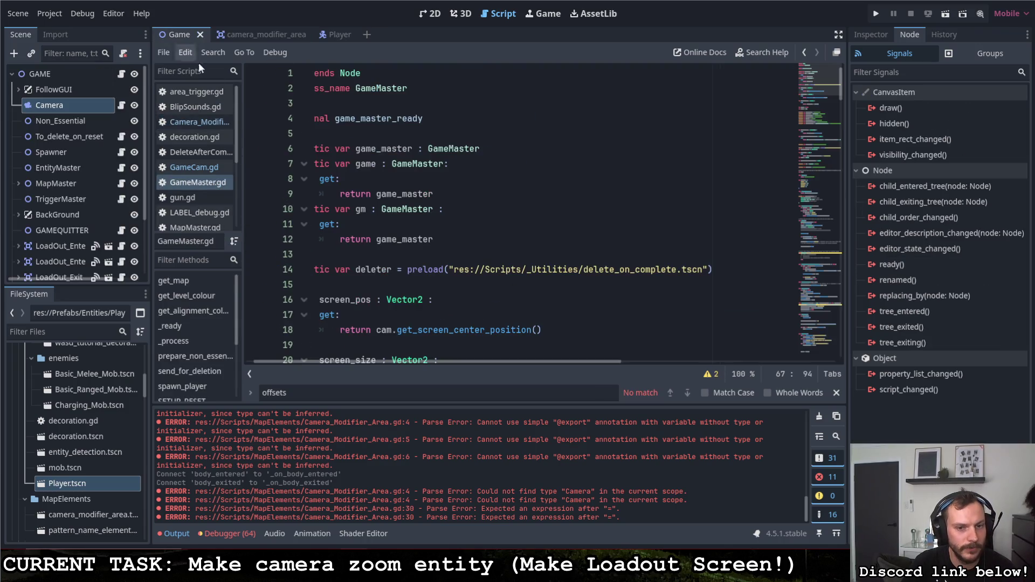
Step: In GameCam.gd, add offsetting = false to reset_offsets and save
{"action": "scroll", "coordinate": [413, 248], "scroll_direction": "down", "scroll_amount": 12}
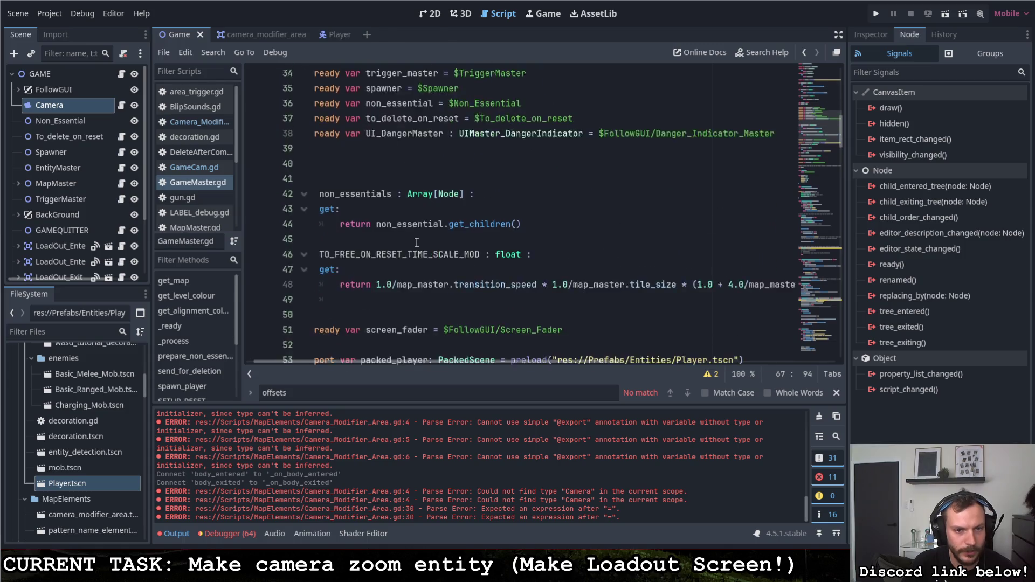
{"action": "left_click", "coordinate": [121, 105]}
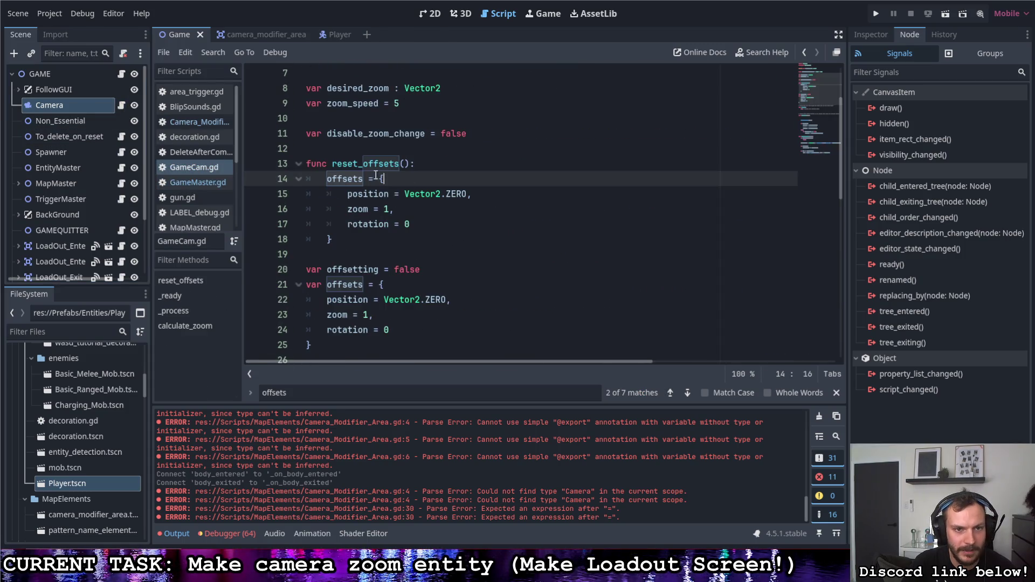
{"action": "left_click", "coordinate": [412, 235]}
{"action": "key", "text": "Return"}
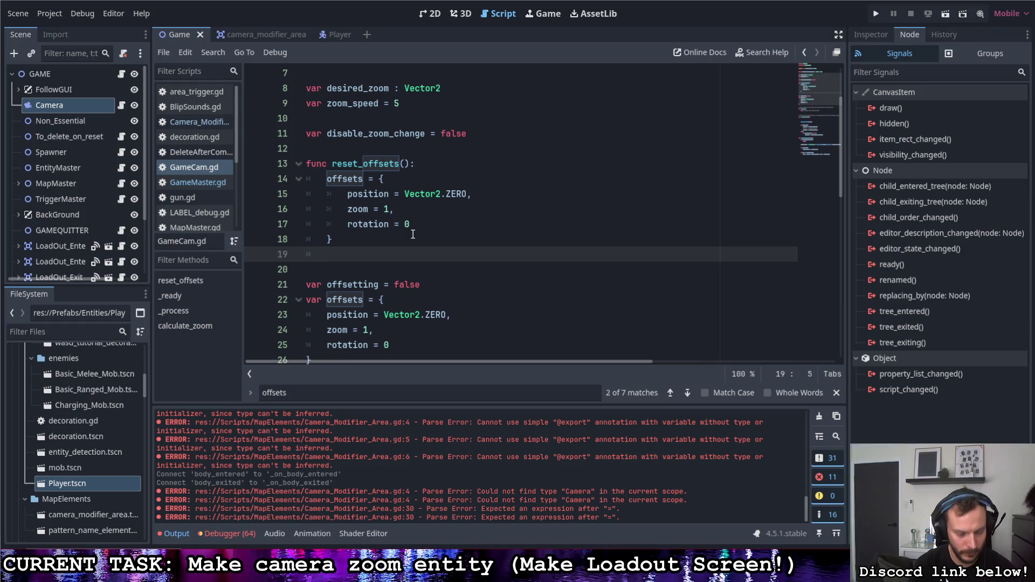
{"action": "type", "text": "offsetting = false"}
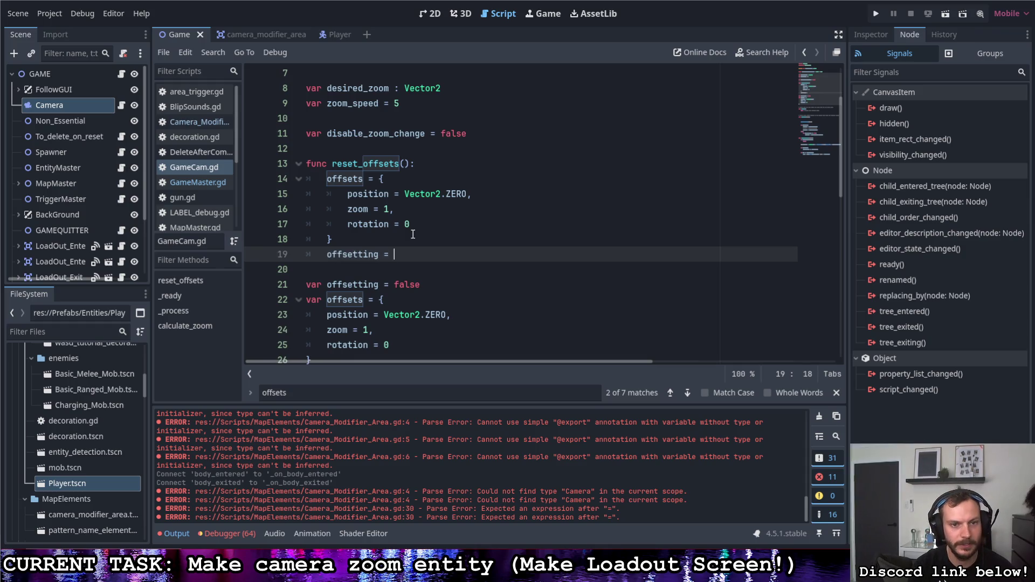
{"action": "key", "text": "ctrl+s"}
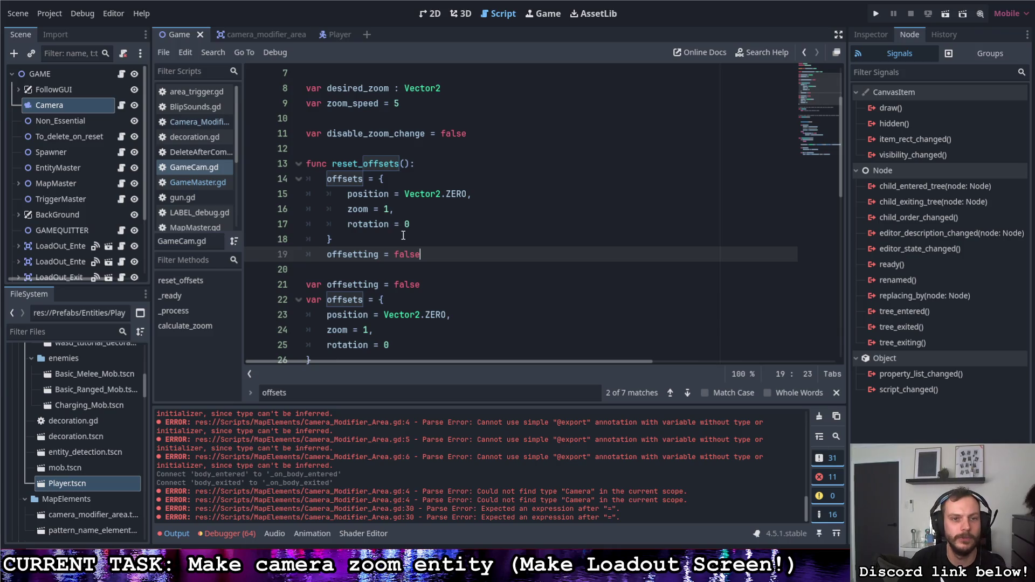
Step: Move the reset_offsets function below the offsets variable, tidy the blank lines, and save
{"action": "left_click", "coordinate": [353, 270]}
{"action": "key", "text": "BackSpace"}
{"action": "key", "text": "Return"}
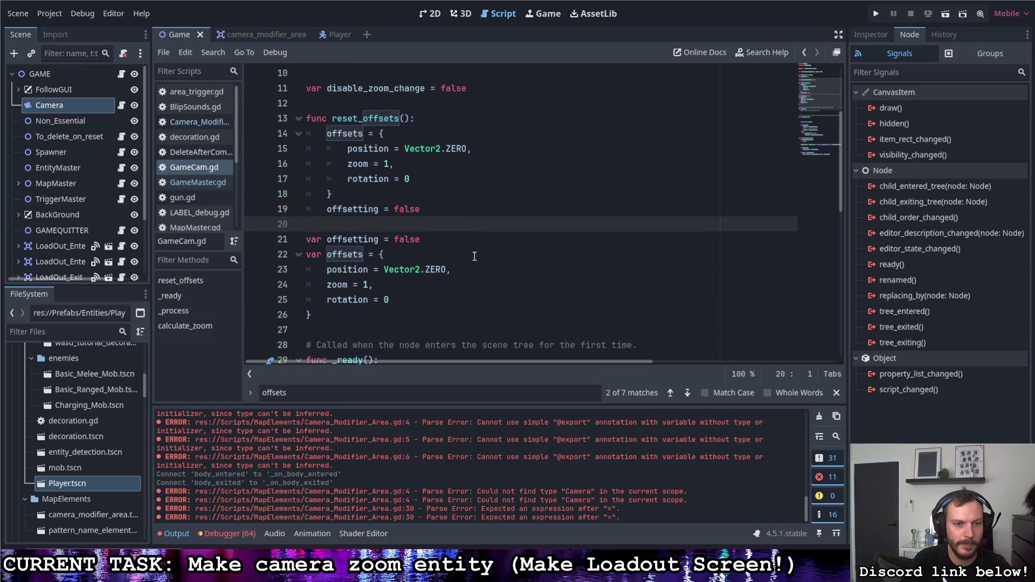
{"action": "left_click_drag", "start_coordinate": [444, 254], "coordinate": [233, 160]}
{"action": "key", "text": "ctrl+c"}
{"action": "key", "text": "BackSpace"}
{"action": "scroll", "coordinate": [358, 191], "scroll_direction": "down", "scroll_amount": 2}
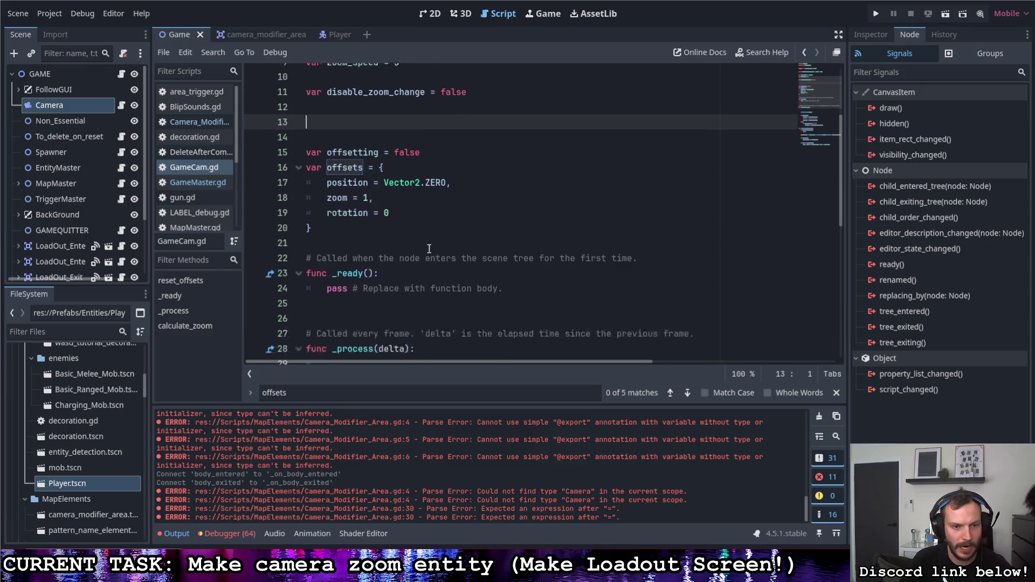
{"action": "left_click", "coordinate": [357, 191]}
{"action": "key", "text": "Return"}
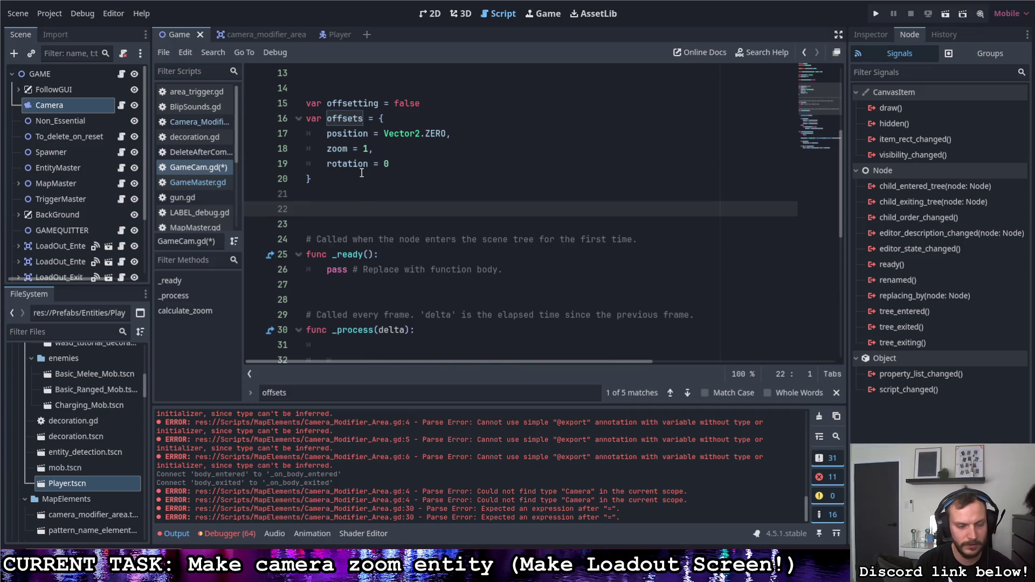
{"action": "key", "text": "ctrl+v"}
{"action": "left_click", "coordinate": [351, 193]}
{"action": "key", "text": "BackSpace"}
{"action": "left_click", "coordinate": [482, 224]}
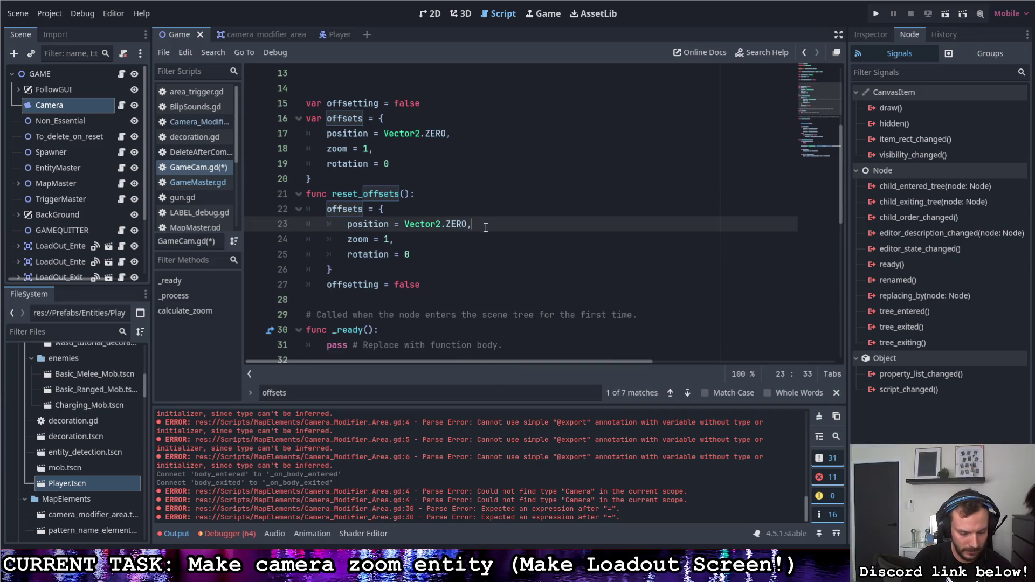
{"action": "key", "text": "ctrl+s"}
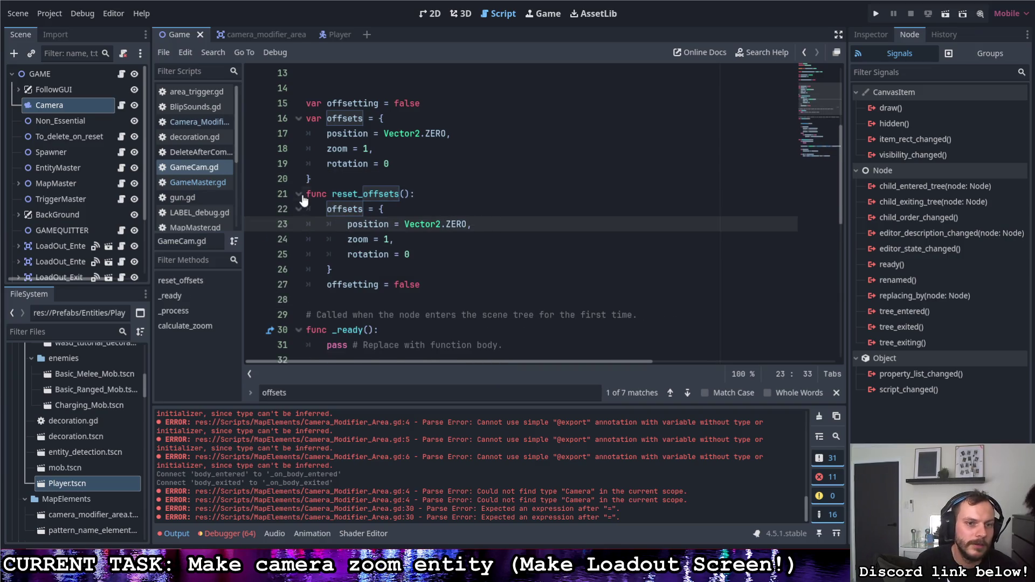
Step: Fold the reset_offsets function and the offsets dictionary block in the editor
{"action": "left_click", "coordinate": [298, 194]}
{"action": "scroll", "coordinate": [296, 210], "scroll_direction": "up", "scroll_amount": 3}
{"action": "left_click", "coordinate": [298, 254]}
{"action": "left_click", "coordinate": [383, 253]}
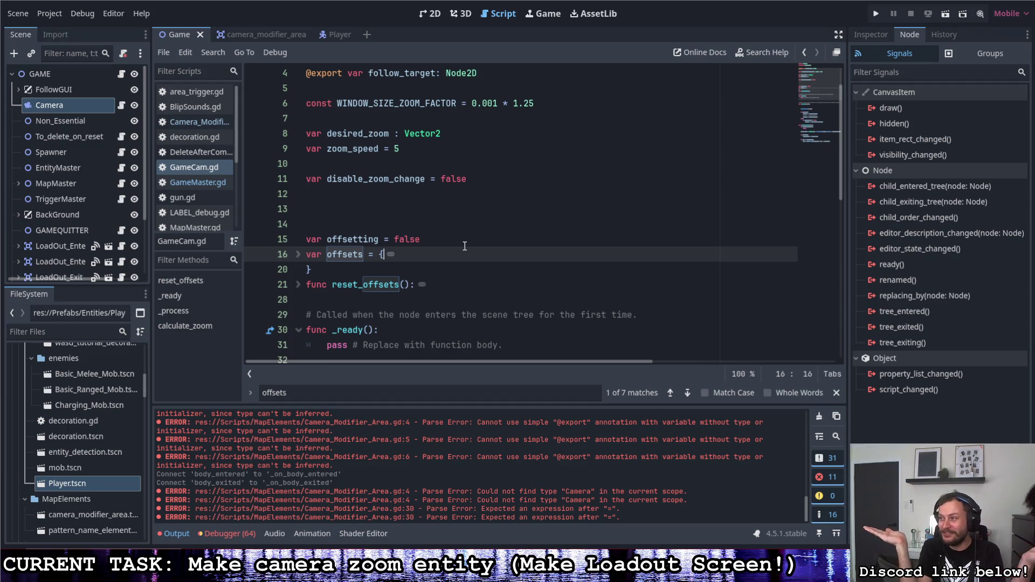
{"action": "left_click", "coordinate": [467, 238]}
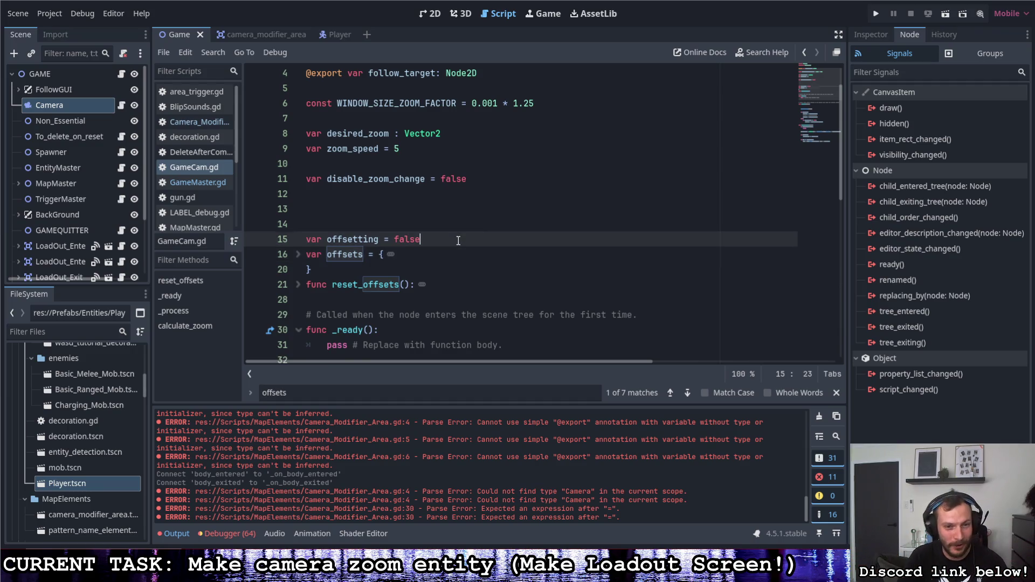
{"action": "scroll", "coordinate": [488, 238], "scroll_direction": "down", "scroll_amount": 10}
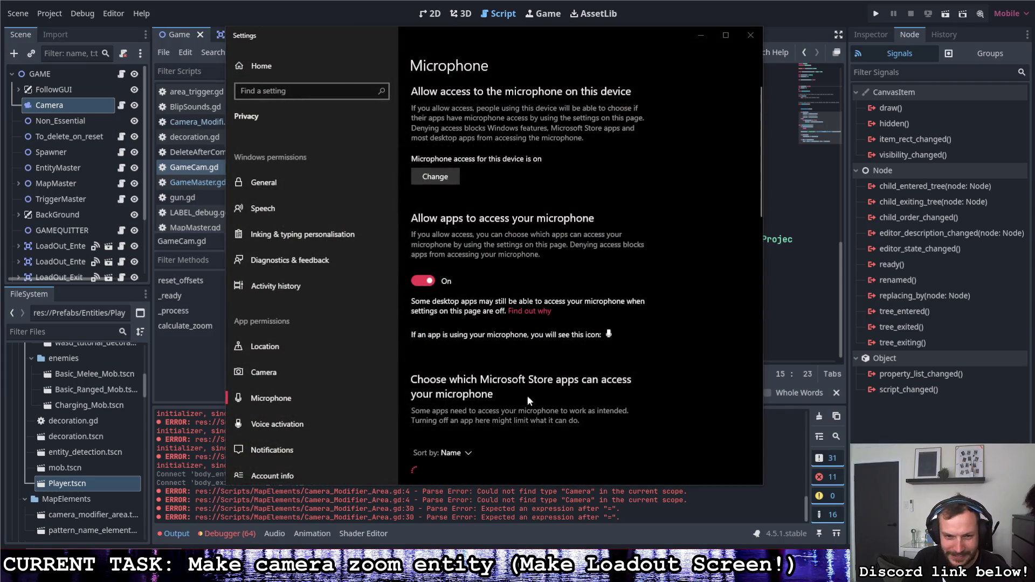
{"action": "left_click", "coordinate": [751, 35]}
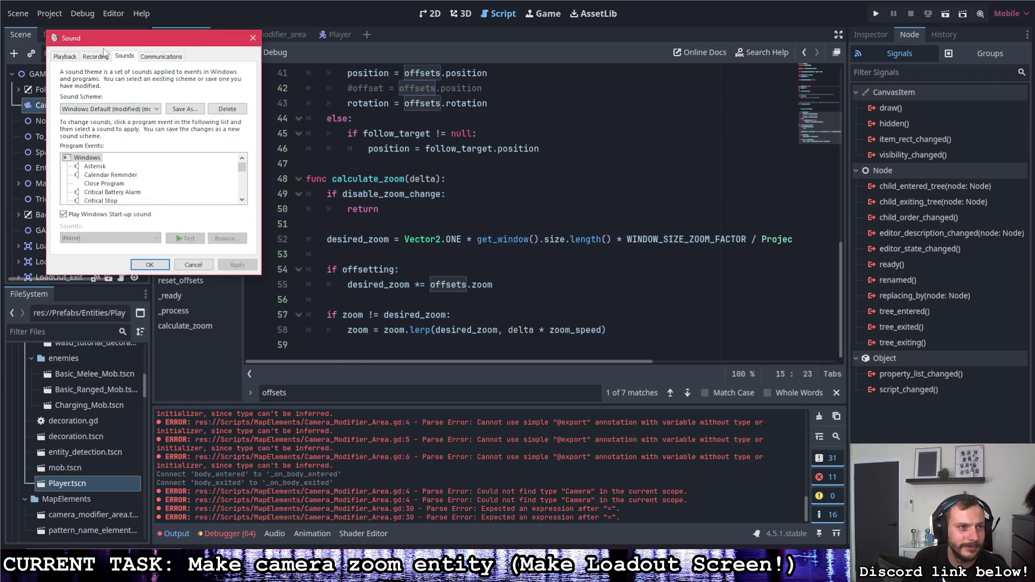
{"action": "left_click", "coordinate": [100, 58]}
{"action": "left_click", "coordinate": [122, 95]}
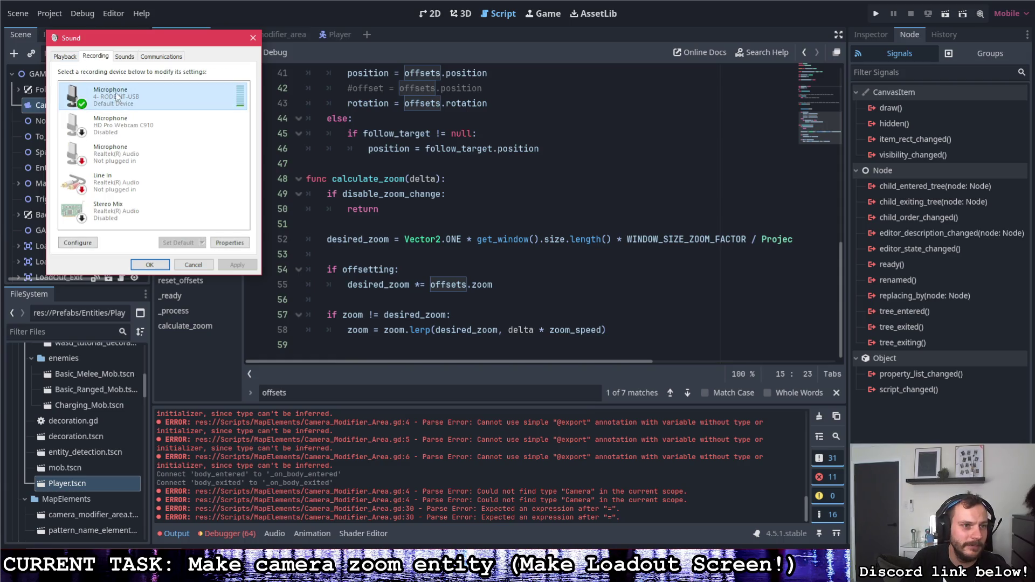
{"action": "double_click", "coordinate": [123, 94]}
{"action": "left_click", "coordinate": [128, 98]}
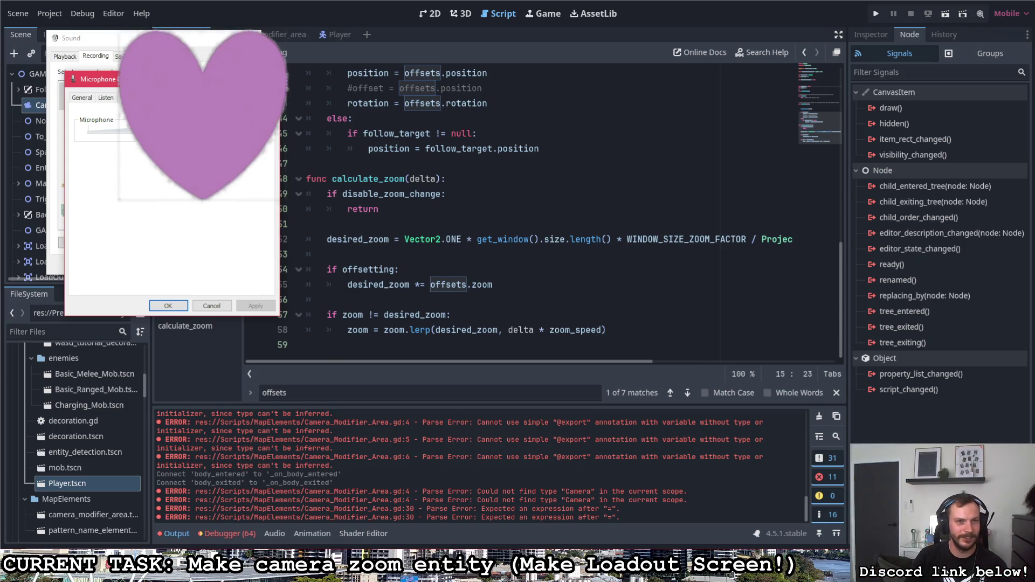
{"action": "key", "text": "alt+Tab"}
{"action": "left_click", "coordinate": [639, 315]}
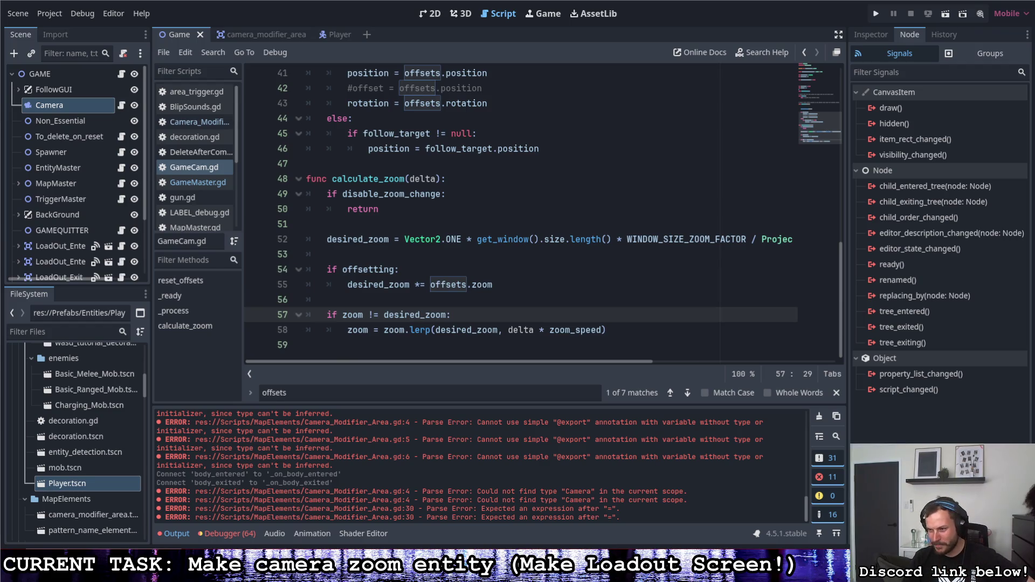
{"action": "key", "text": "super+d"}
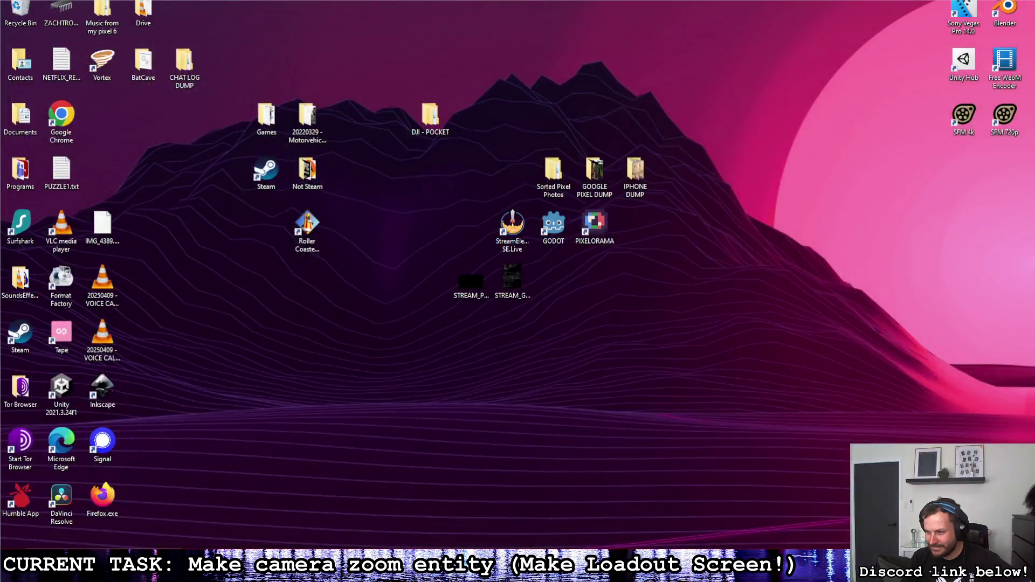
{"action": "key", "text": "super+d"}
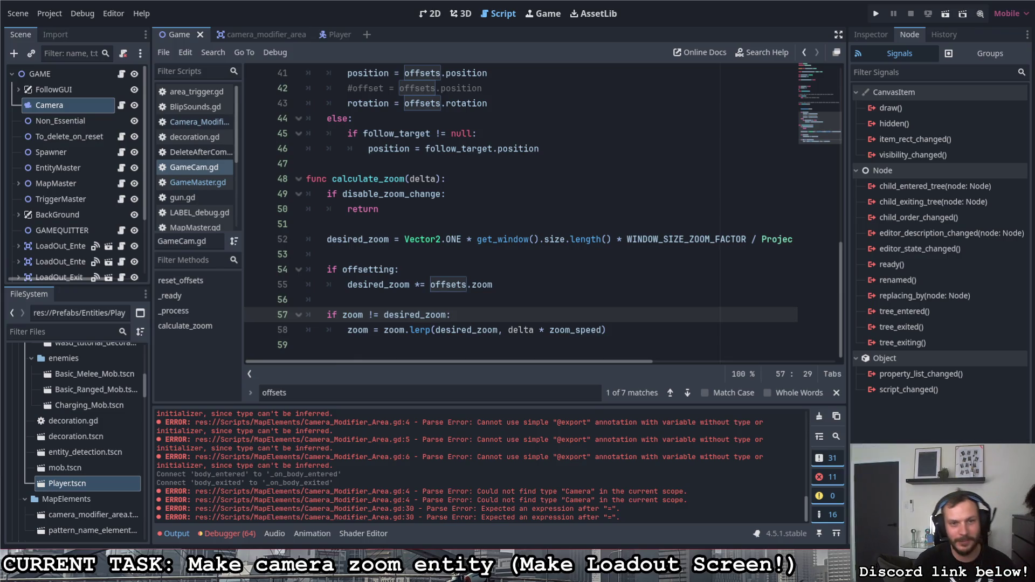
Step: Review the lerp and zoom lines in GameCam.gd's _process function
{"action": "left_click", "coordinate": [410, 209]}
{"action": "scroll", "coordinate": [517, 292], "scroll_direction": "up", "scroll_amount": 1}
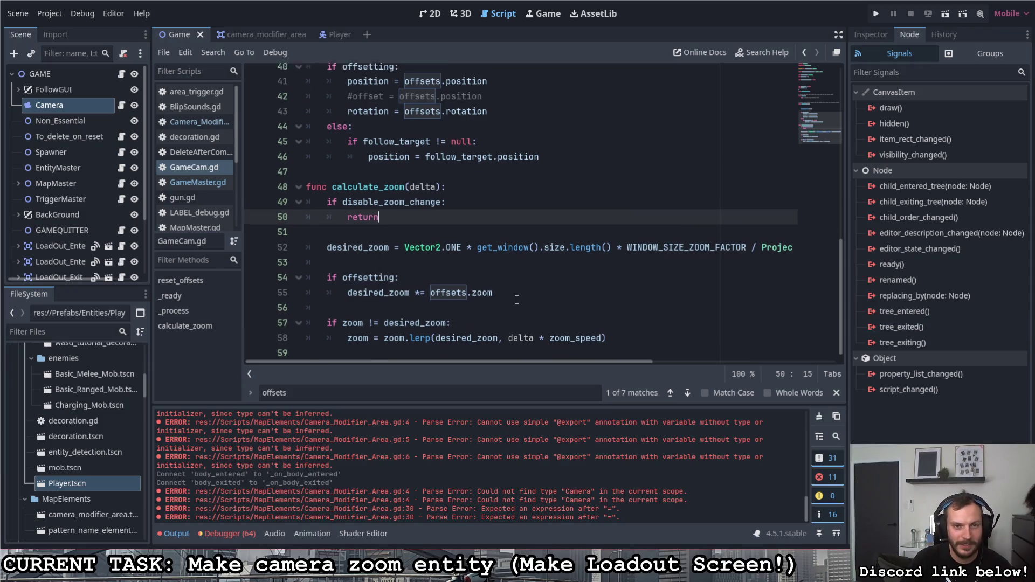
{"action": "scroll", "coordinate": [517, 300], "scroll_direction": "up", "scroll_amount": 13}
{"action": "scroll", "coordinate": [458, 324], "scroll_direction": "down", "scroll_amount": 13}
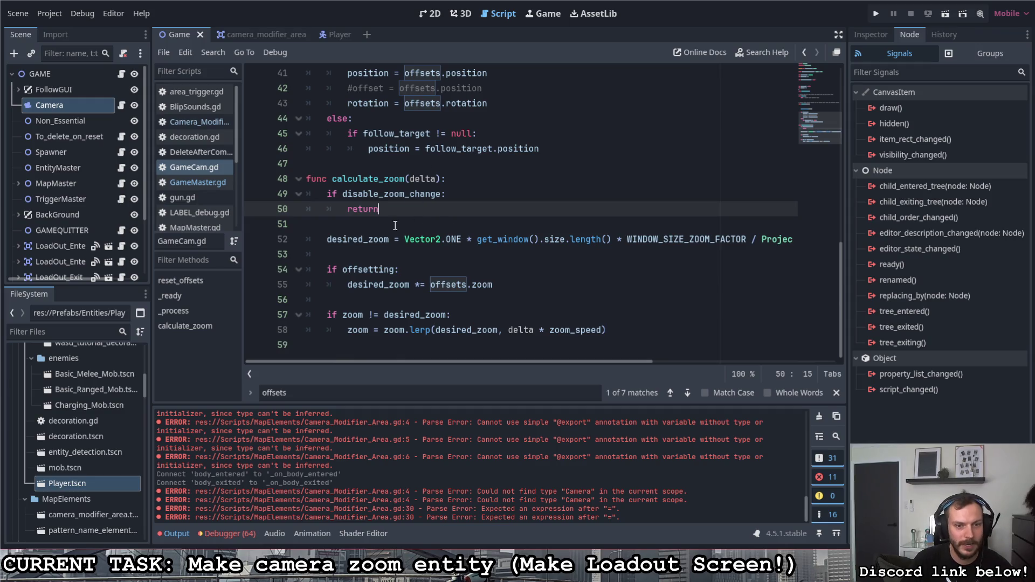
{"action": "left_click_drag", "start_coordinate": [384, 330], "coordinate": [457, 329]}
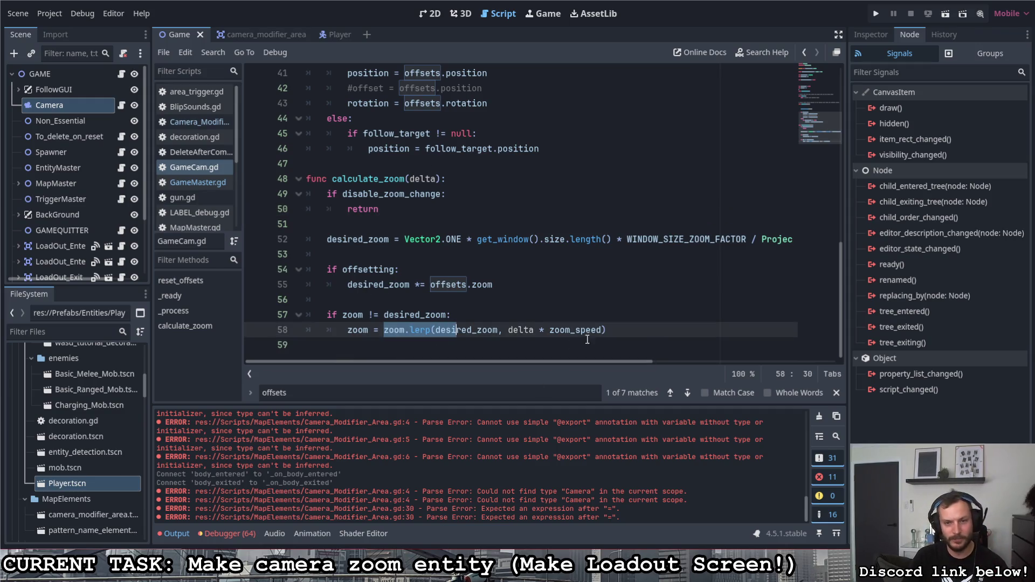
{"action": "left_click", "coordinate": [598, 329]}
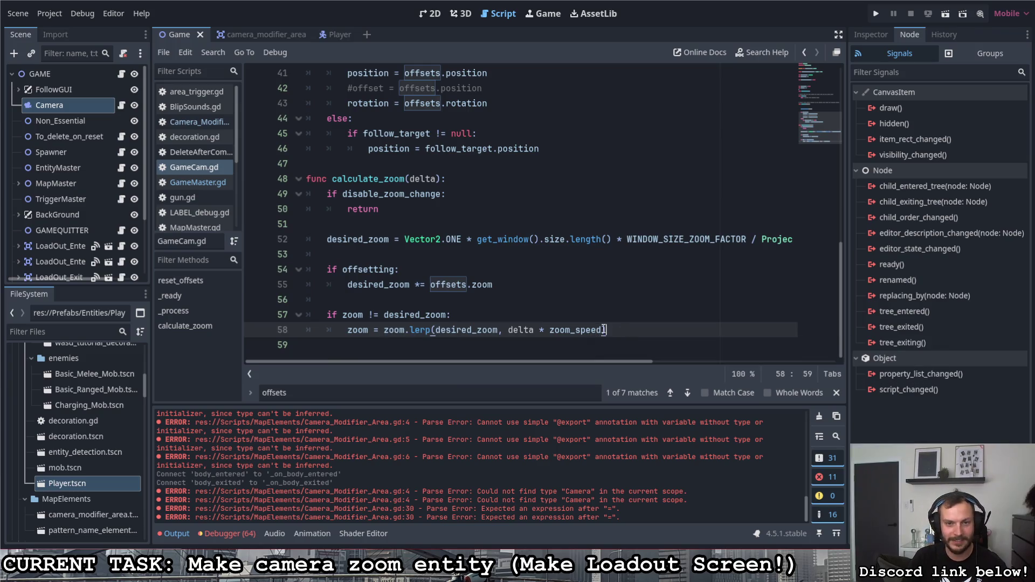
{"action": "key", "text": "Down"}
{"action": "left_click", "coordinate": [349, 329]}
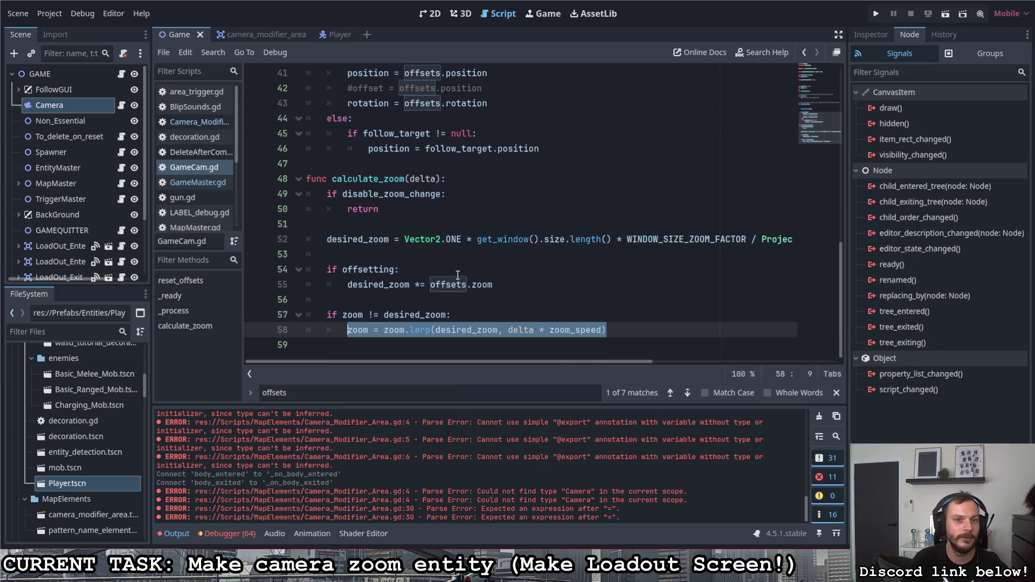
{"action": "scroll", "coordinate": [457, 276], "scroll_direction": "up", "scroll_amount": 3}
{"action": "scroll", "coordinate": [456, 276], "scroll_direction": "down", "scroll_amount": 2}
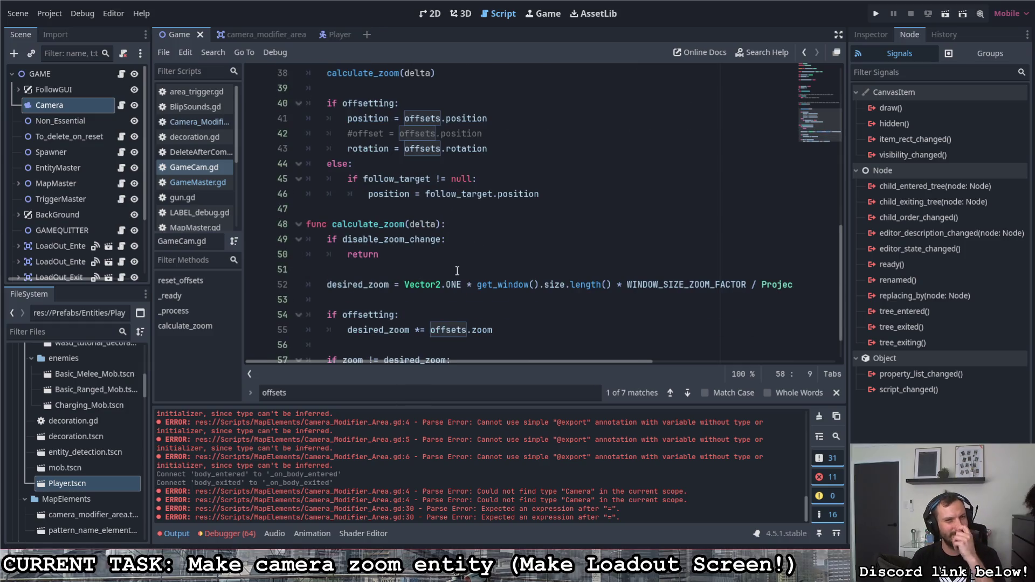
{"action": "scroll", "coordinate": [454, 271], "scroll_direction": "up", "scroll_amount": 3}
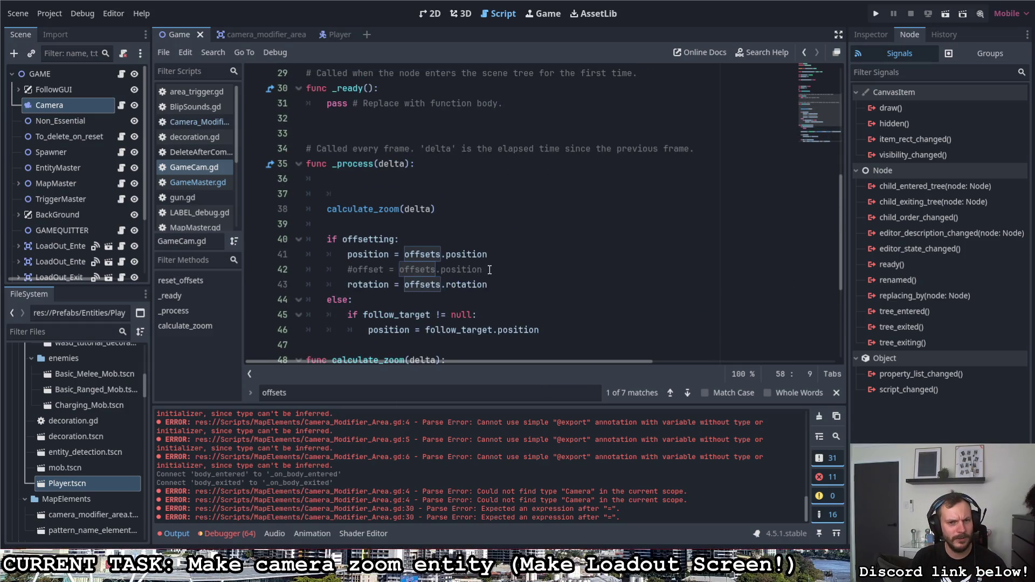
Step: Delete the '#offset = offsets.position' line 42 and its leftover empty line
{"action": "left_click", "coordinate": [487, 269]}
{"action": "mouse_move", "coordinate": [487, 269]}
{"action": "left_mouse_down"}
{"action": "mouse_move", "coordinate": [355, 255]}
{"action": "mouse_move", "coordinate": [294, 271]}
{"action": "left_mouse_up"}
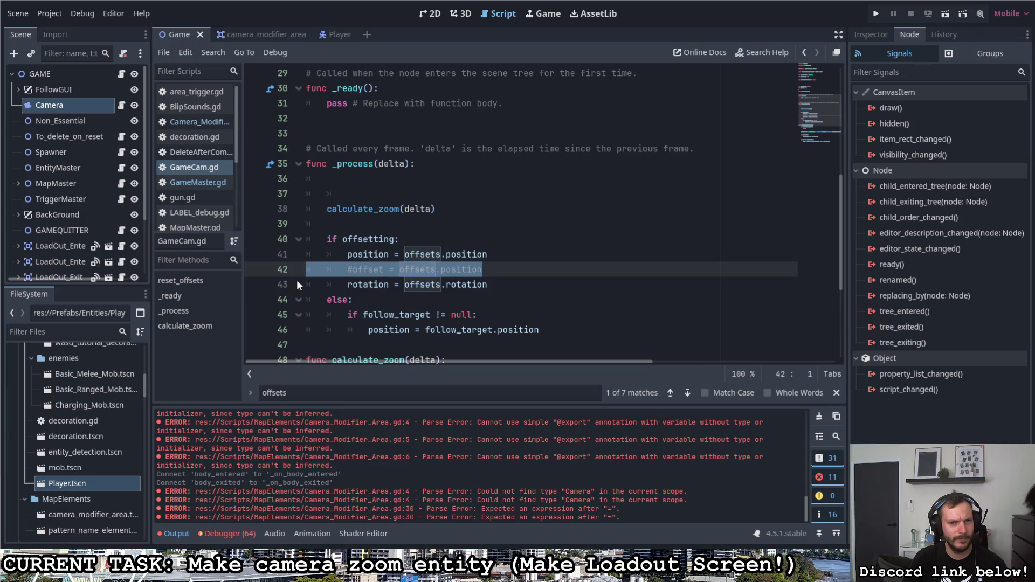
{"action": "key", "text": "BackSpace"}
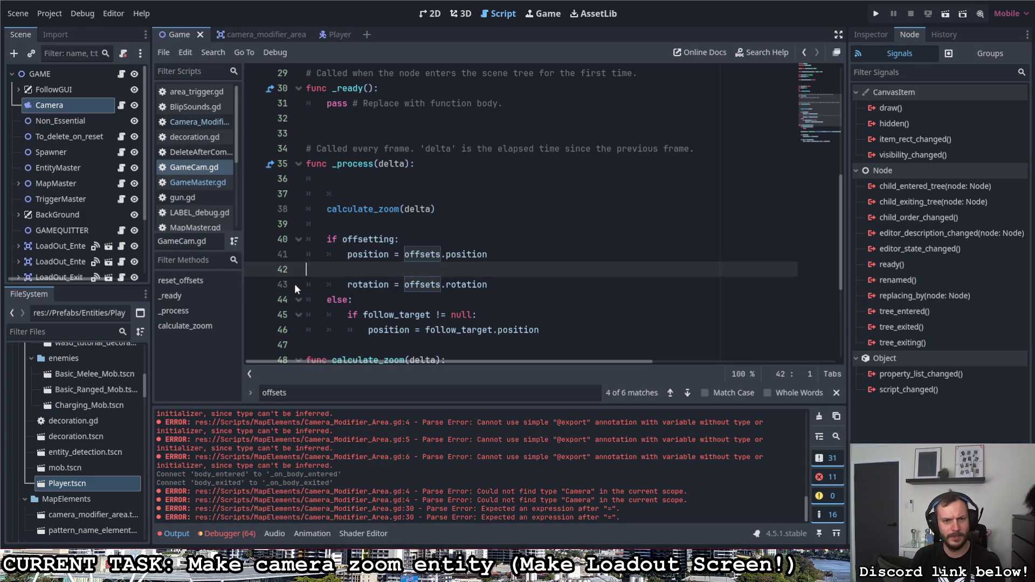
{"action": "key", "text": "BackSpace"}
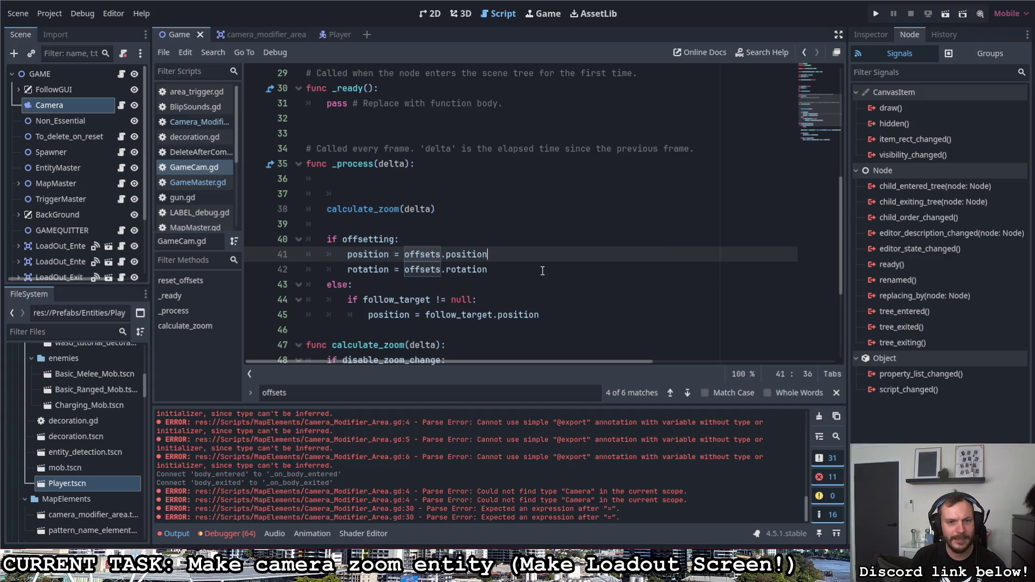
Step: Show the camera's Inspector with Position Smoothing and Rotation Smoothing expanded, both speed 5.0
{"action": "left_click", "coordinate": [870, 34]}
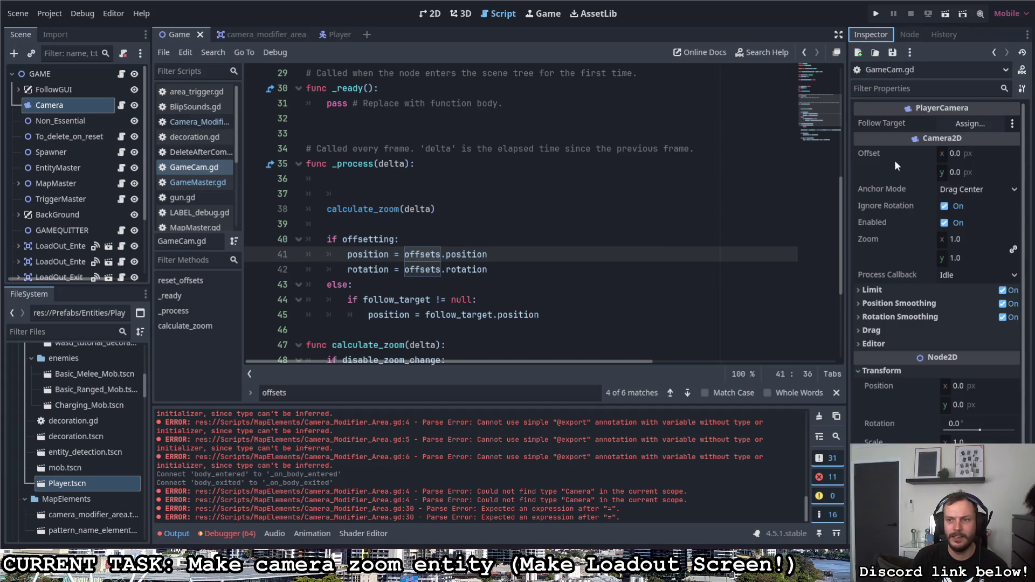
{"action": "left_click", "coordinate": [857, 303]}
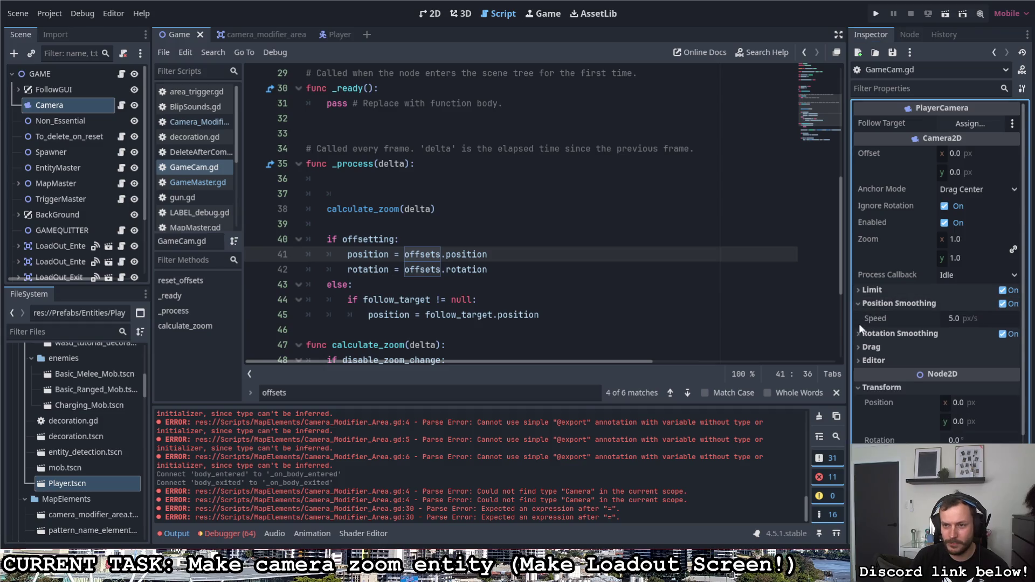
{"action": "left_click", "coordinate": [858, 333]}
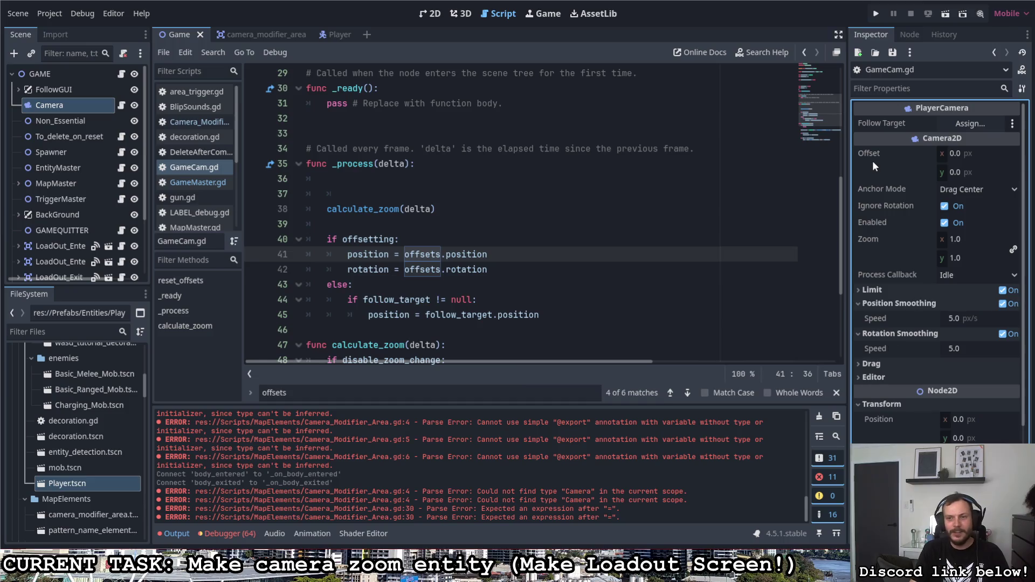
Step: Scroll through GameCam.gd to review the calculate_zoom code
{"action": "left_click", "coordinate": [542, 315]}
{"action": "scroll", "coordinate": [534, 313], "scroll_direction": "down", "scroll_amount": 2}
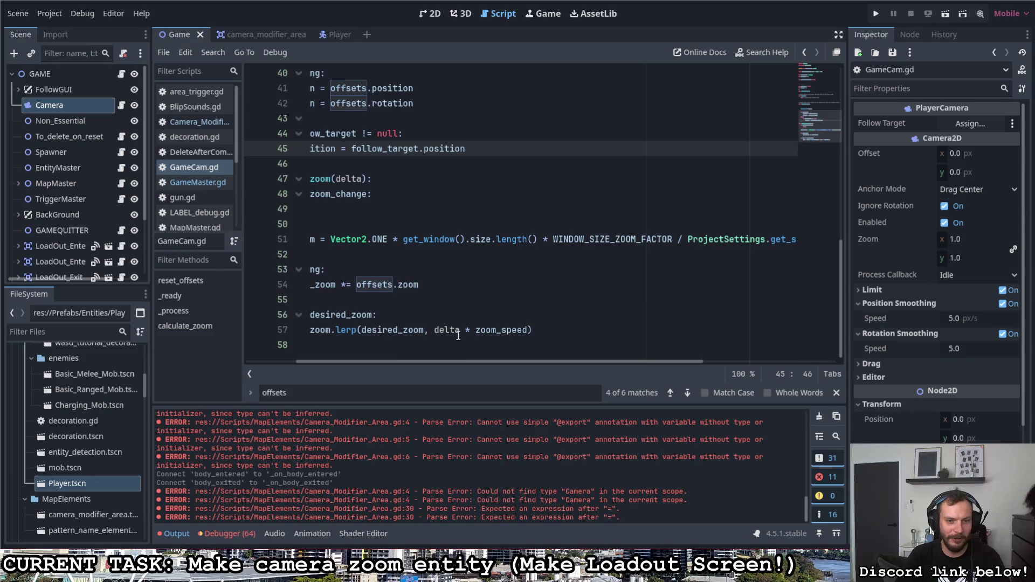
{"action": "scroll", "coordinate": [535, 314], "scroll_direction": "left", "scroll_amount": 3}
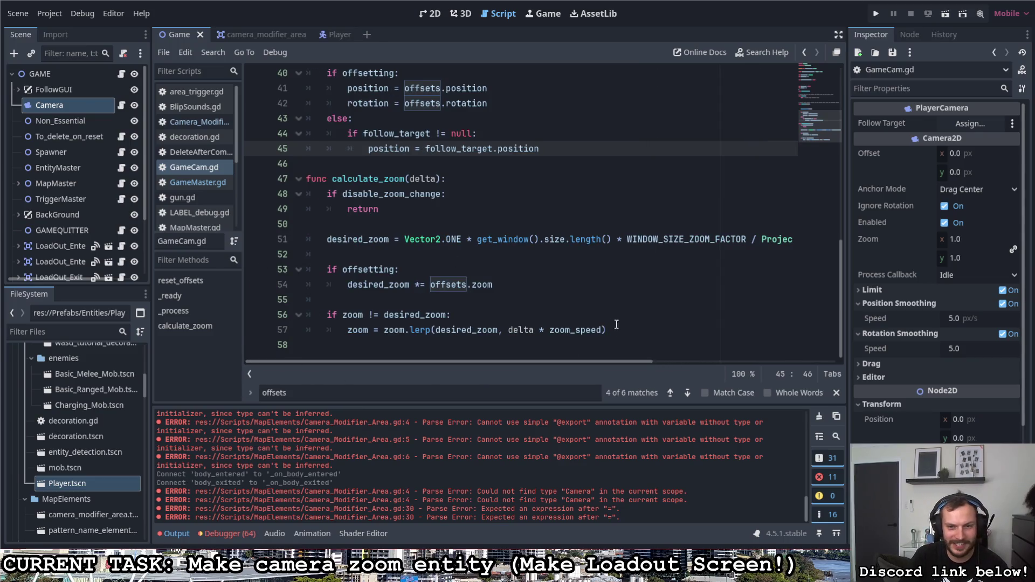
{"action": "left_click_drag", "start_coordinate": [606, 330], "coordinate": [377, 330]}
{"action": "left_click", "coordinate": [481, 295]}
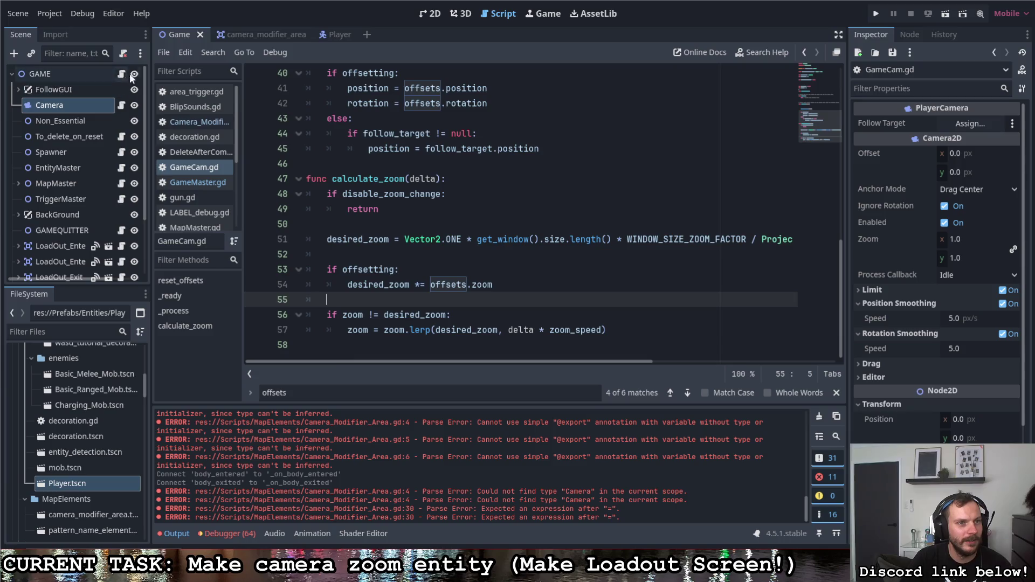
Step: Return to the Game level in the 2D scene view
{"action": "left_click", "coordinate": [269, 34]}
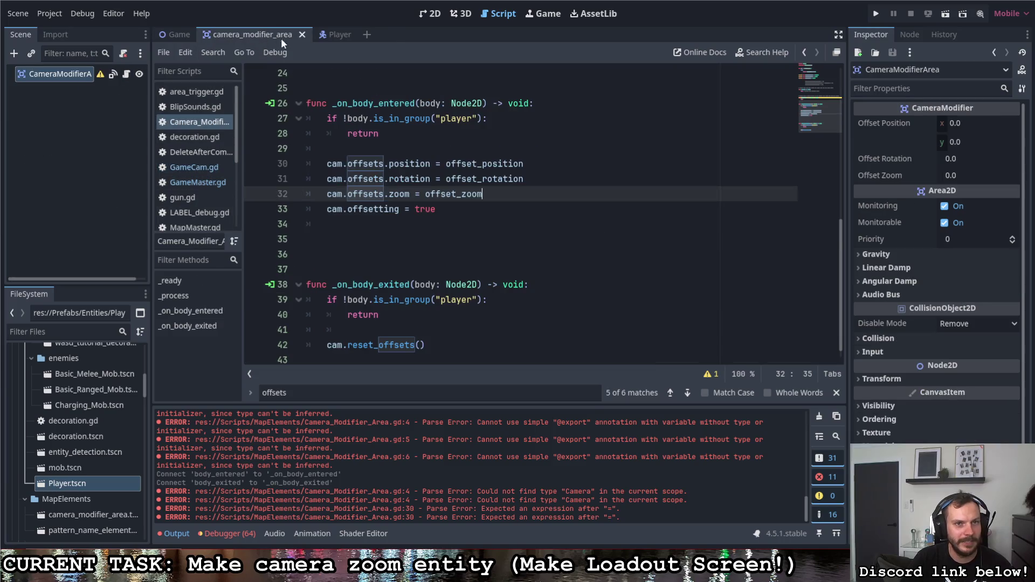
{"action": "left_click", "coordinate": [447, 208]}
{"action": "left_click", "coordinate": [430, 13]}
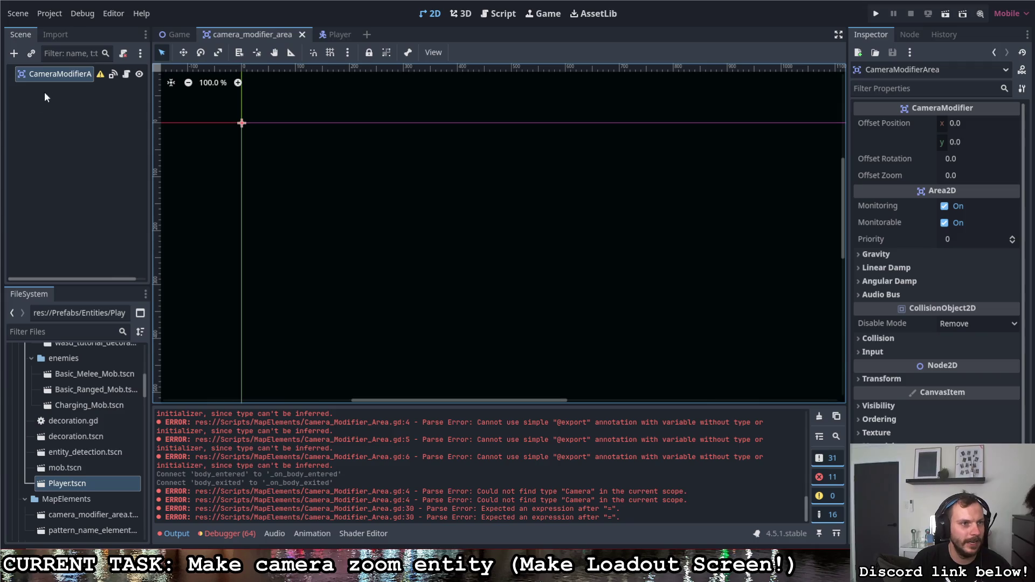
{"action": "left_click", "coordinate": [180, 34]}
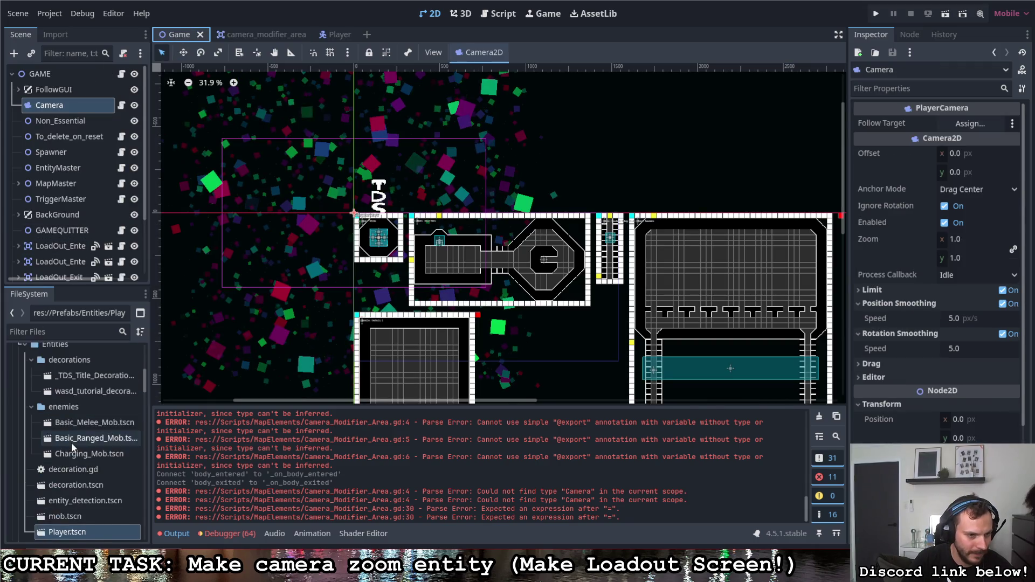
Step: Scroll the FileSystem dock to the top and collapse the Effects and Entities folders
{"action": "scroll", "coordinate": [71, 442], "scroll_direction": "up", "scroll_amount": 3}
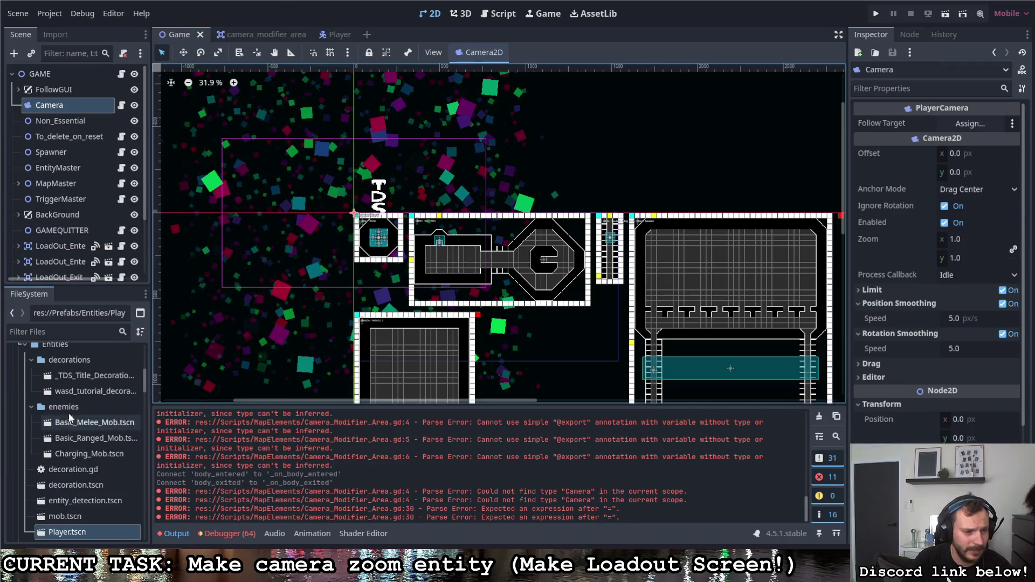
{"action": "scroll", "coordinate": [70, 431], "scroll_direction": "up", "scroll_amount": 10}
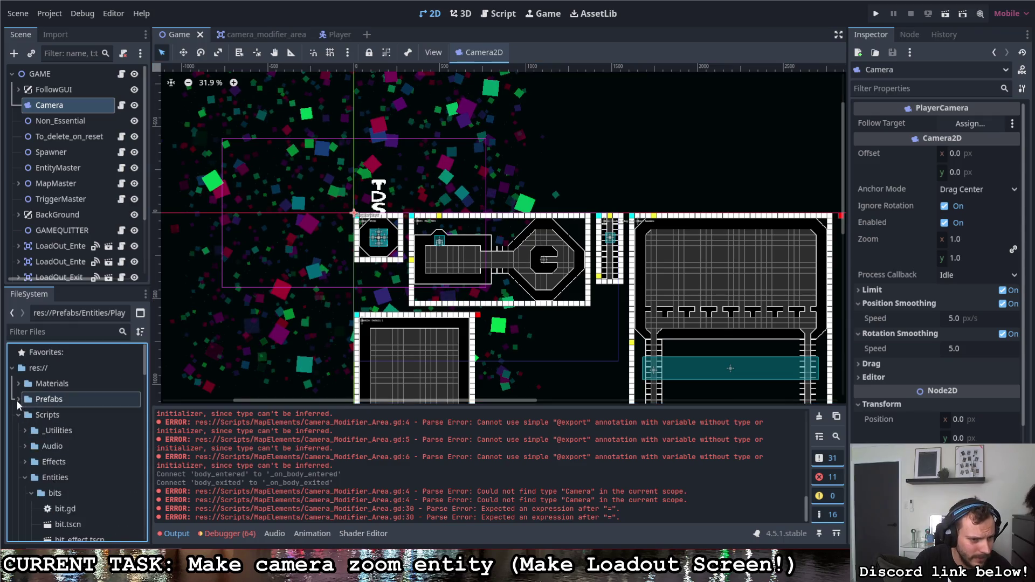
{"action": "left_click", "coordinate": [25, 414]}
{"action": "left_click", "coordinate": [25, 429]}
Step: Drag camera_modifier_area.tscn from the FileSystem dock into the 2D viewport to instance it
{"action": "left_click", "coordinate": [104, 462]}
{"action": "mouse_move", "coordinate": [106, 462]}
{"action": "left_mouse_down"}
{"action": "mouse_move", "coordinate": [348, 402]}
{"action": "mouse_move", "coordinate": [363, 235]}
{"action": "mouse_move", "coordinate": [466, 254]}
{"action": "mouse_move", "coordinate": [474, 241]}
{"action": "left_mouse_up"}
{"action": "scroll", "coordinate": [363, 235], "scroll_direction": "up", "scroll_amount": 5}
{"action": "scroll", "coordinate": [378, 238], "scroll_direction": "up", "scroll_amount": 12}
{"action": "right_click", "coordinate": [52, 266]}
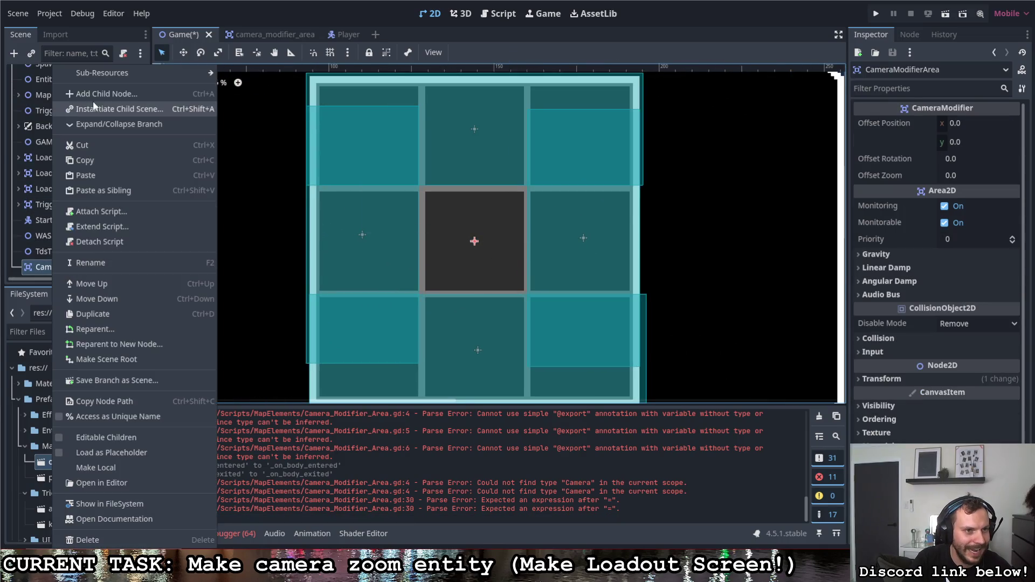
Step: Add a CollisionShape2D child with a new RectangleShape2D to the camera modifier area
{"action": "left_click", "coordinate": [99, 93]}
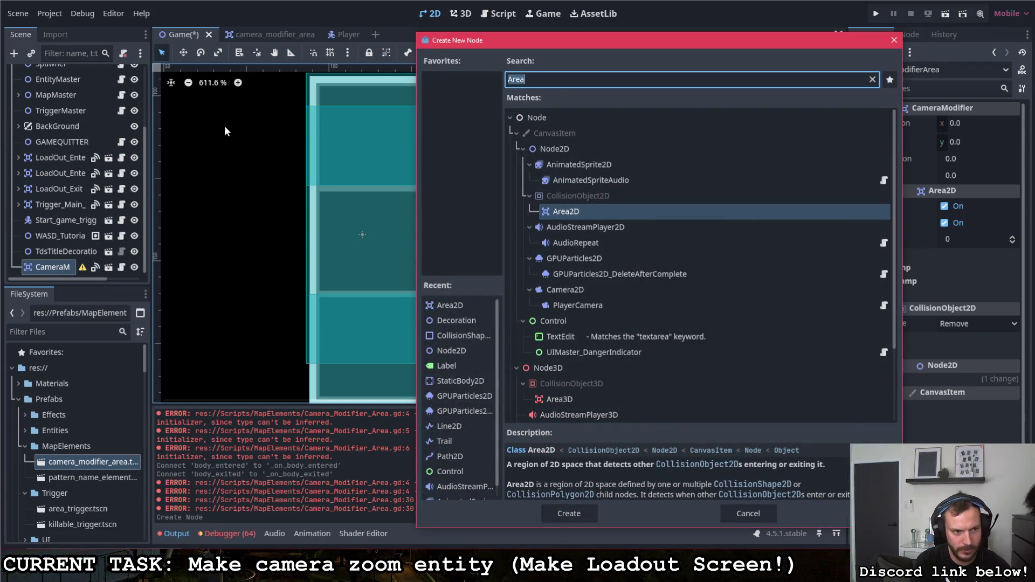
{"action": "type", "text": "shape"}
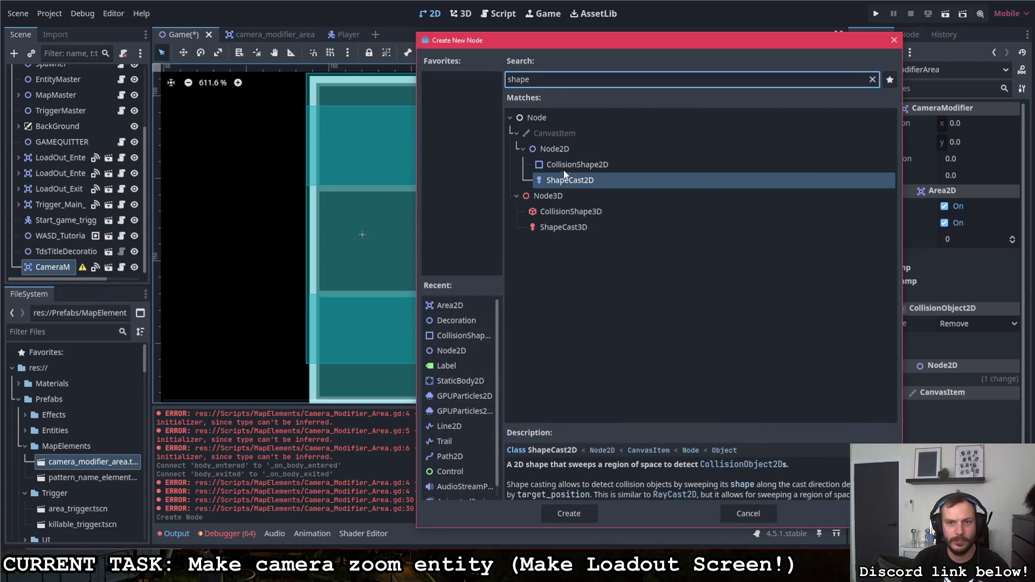
{"action": "double_click", "coordinate": [562, 164]}
{"action": "left_click", "coordinate": [969, 123]}
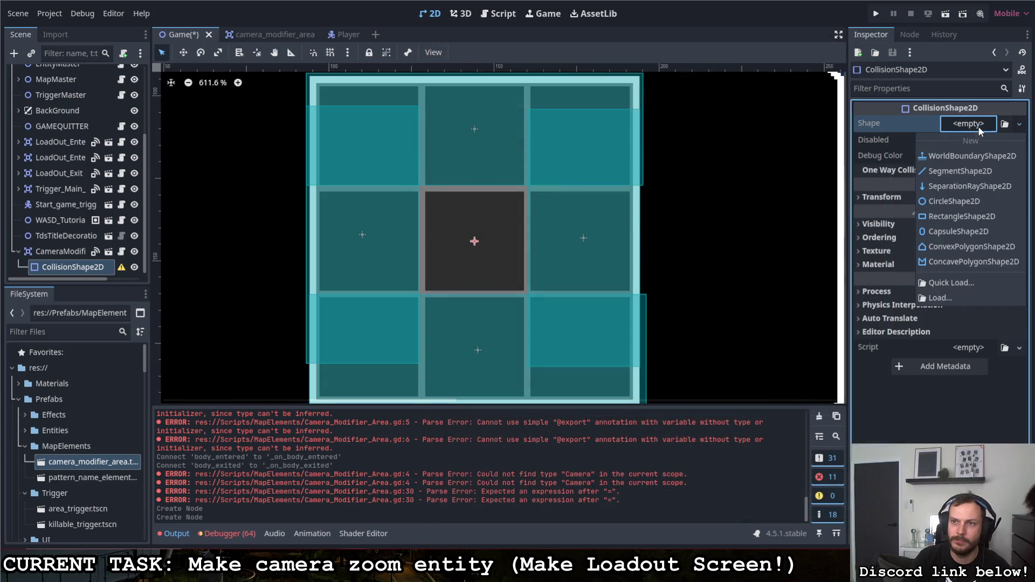
{"action": "left_click", "coordinate": [953, 215]}
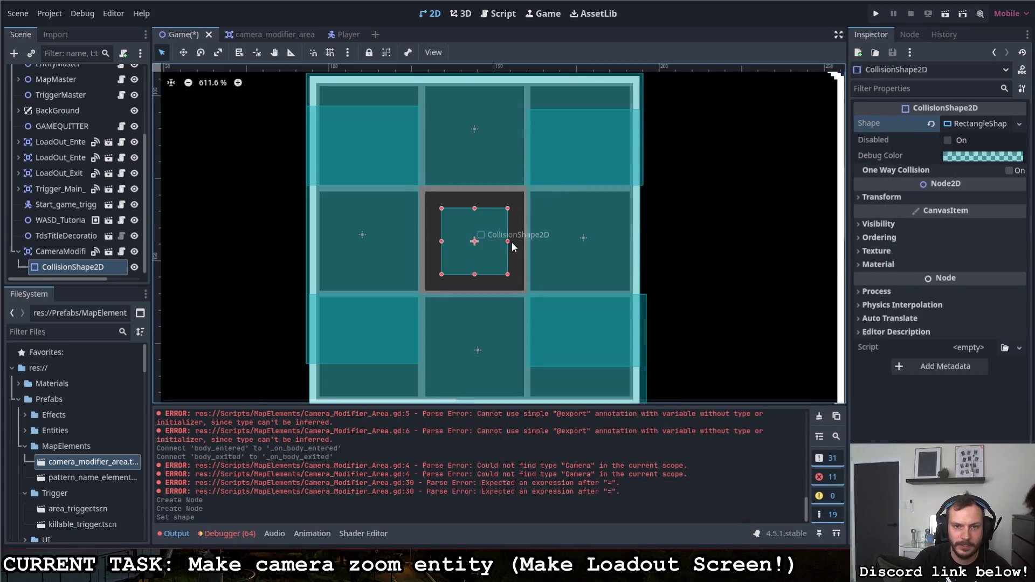
Step: Resize the rectangle's left, top and bottom edges to cover the central tile
{"action": "left_click", "coordinate": [534, 242]}
{"action": "left_click_drag", "start_coordinate": [441, 240], "coordinate": [413, 241]}
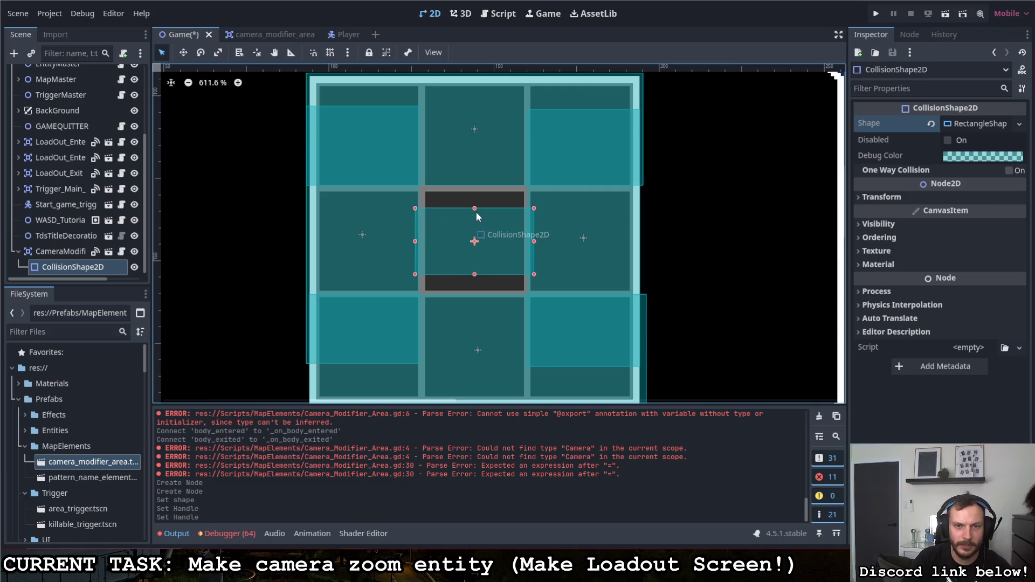
{"action": "left_click_drag", "start_coordinate": [476, 209], "coordinate": [477, 182]}
{"action": "left_click_drag", "start_coordinate": [474, 274], "coordinate": [474, 299]}
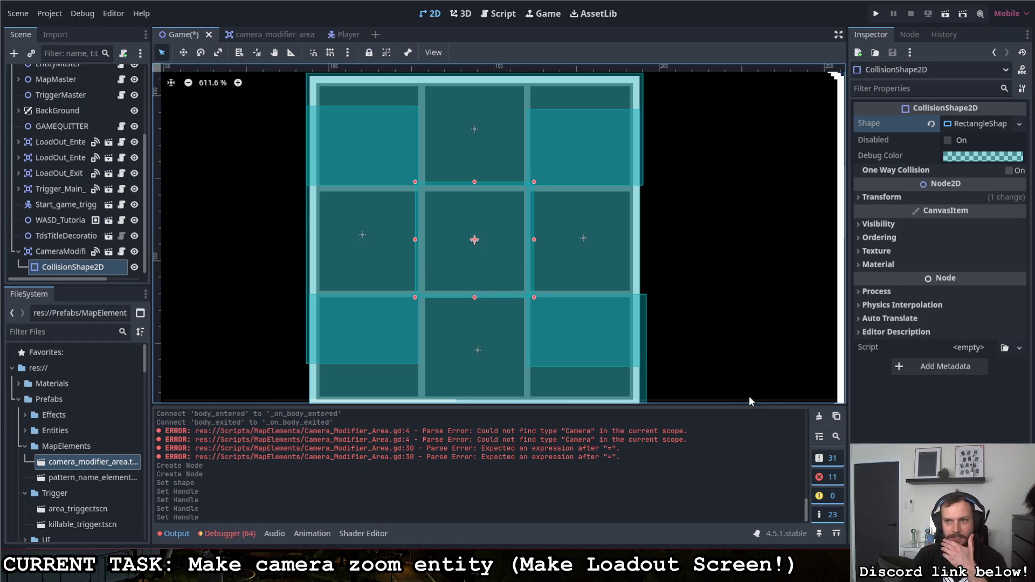
Step: Select the CameraModifierArea node and open its Camera_Modifier_Area.gd script
{"action": "left_click", "coordinate": [64, 252]}
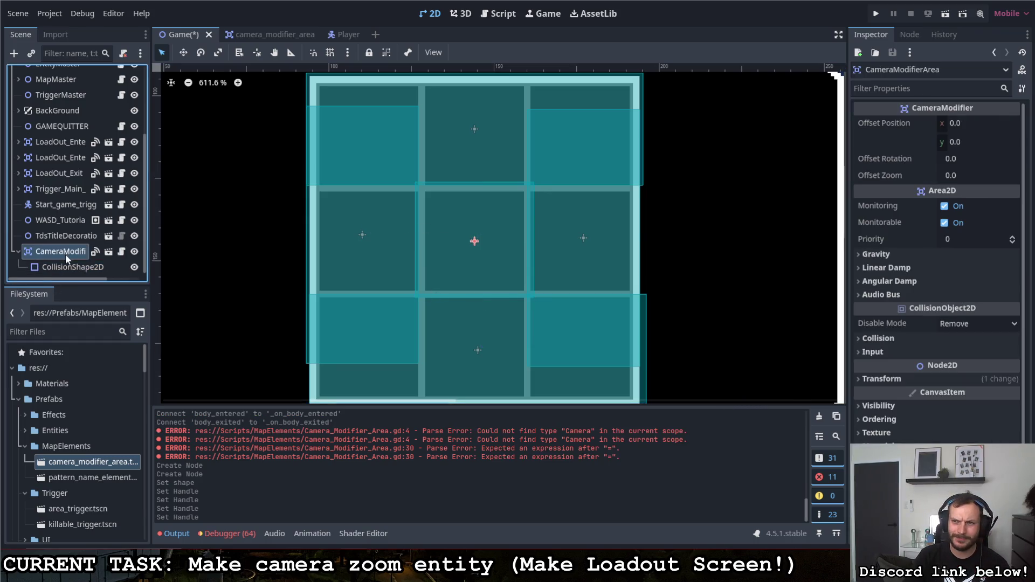
{"action": "left_click", "coordinate": [122, 251]}
{"action": "scroll", "coordinate": [362, 237], "scroll_direction": "up", "scroll_amount": 8}
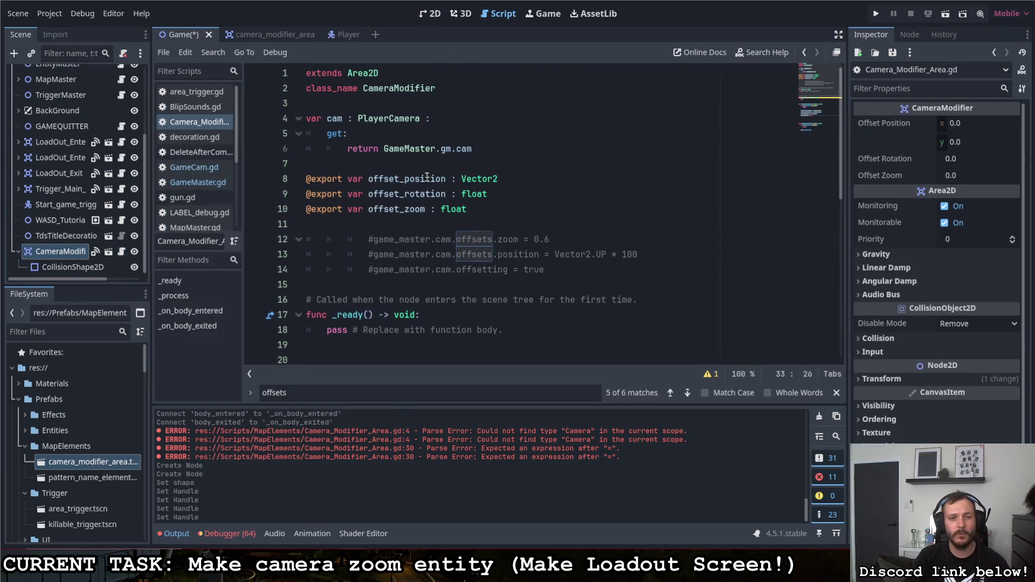
{"action": "left_click", "coordinate": [367, 160]}
{"action": "key", "text": "Return"}
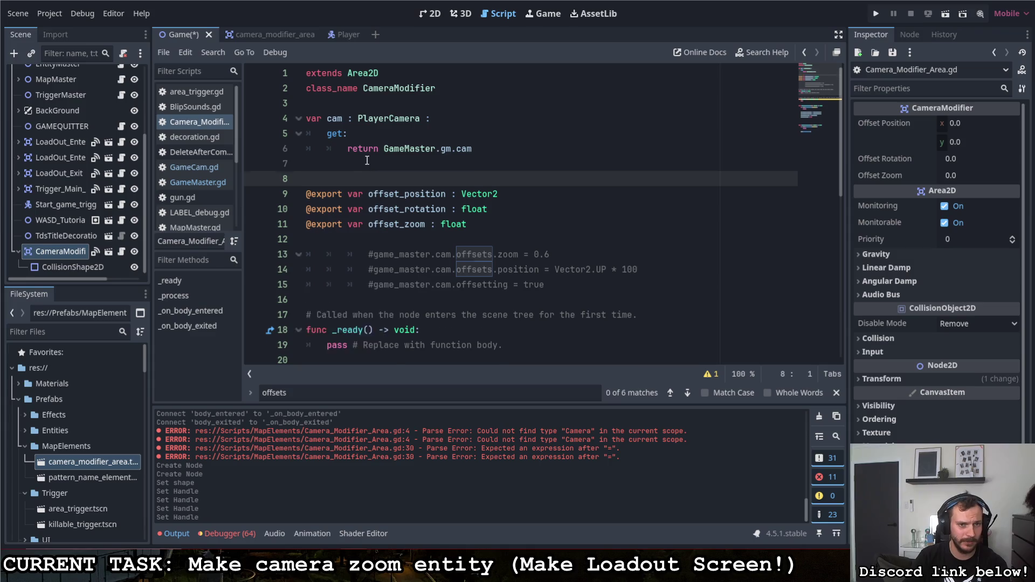
{"action": "key", "text": "Return"}
{"action": "key", "text": "Up"}
{"action": "type", "text": "@export var "}
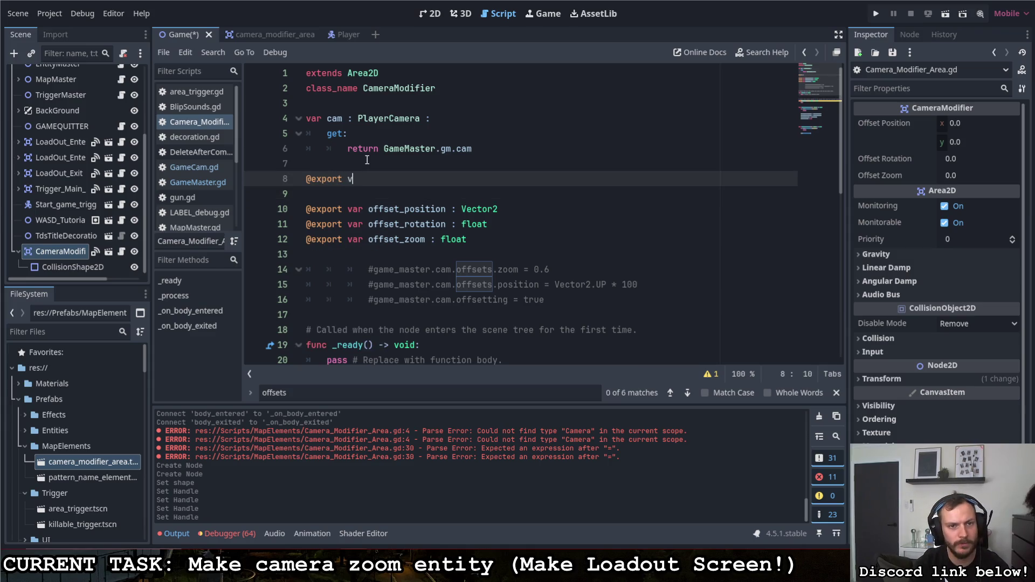
{"action": "type", "text": "delete_on_"}
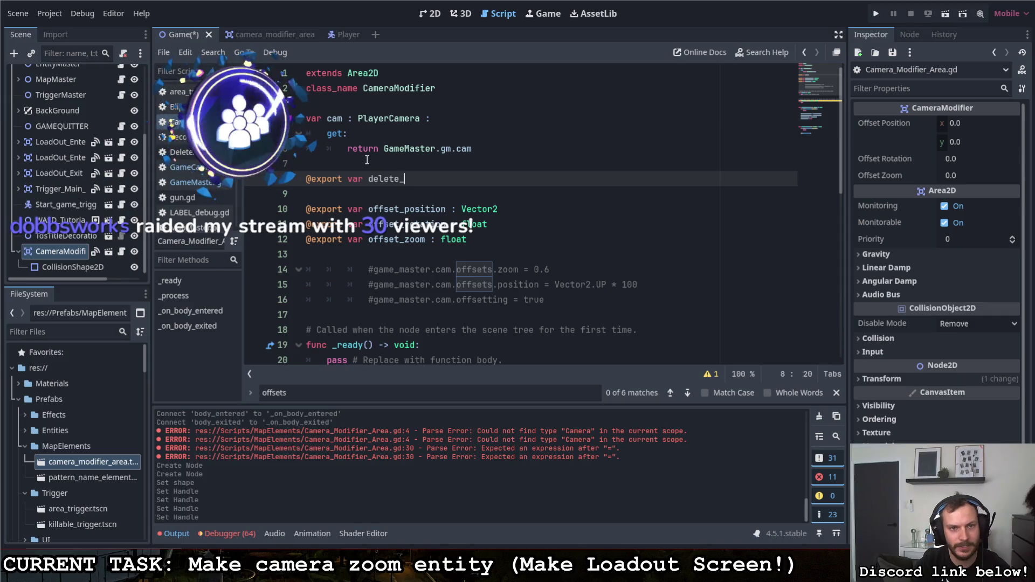
{"action": "type", "text": "exit"}
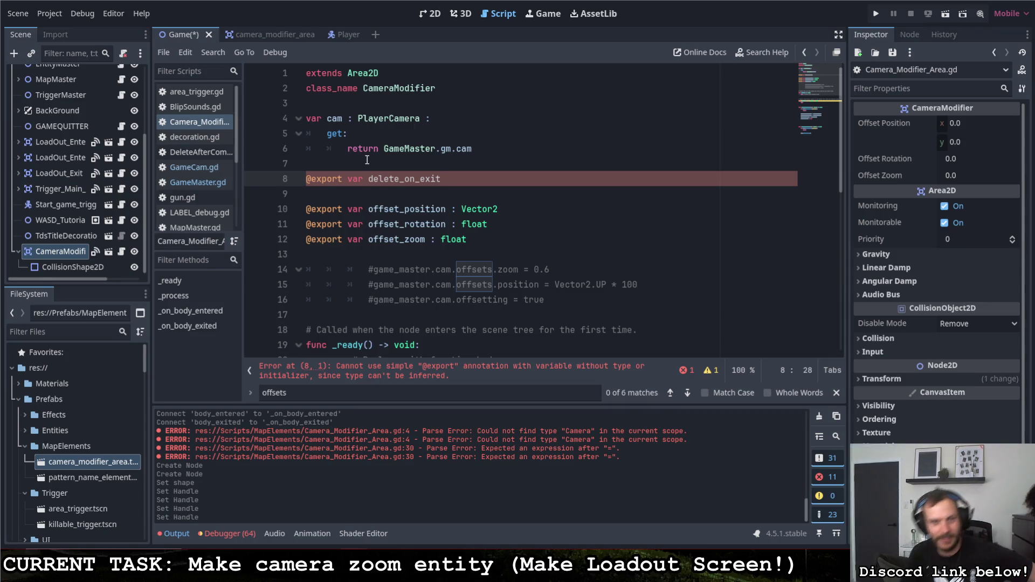
{"action": "type", "text": ": bool = fa"}
{"action": "key", "text": "Return"}
{"action": "left_click", "coordinate": [487, 209]}
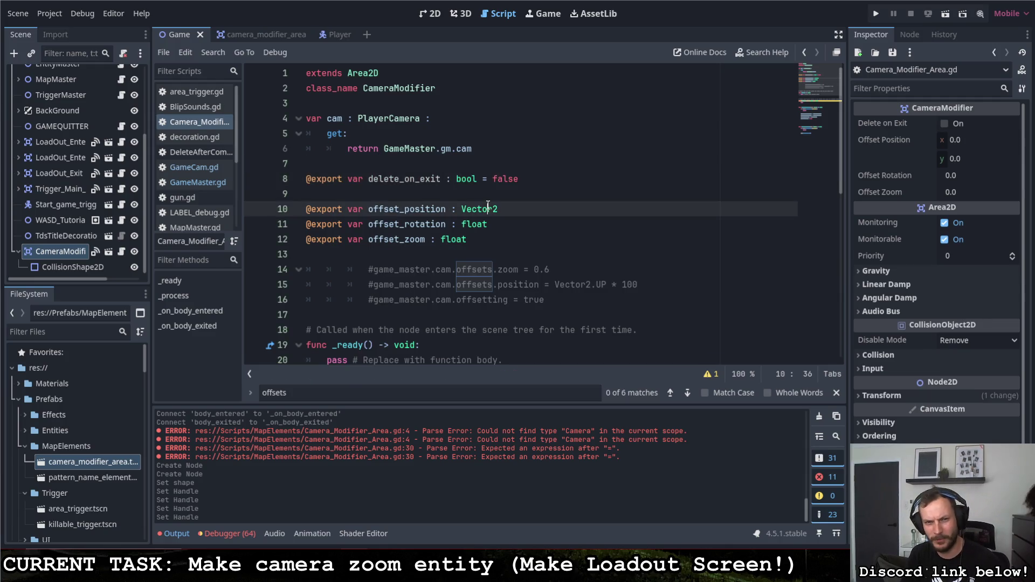
{"action": "left_click", "coordinate": [495, 195]}
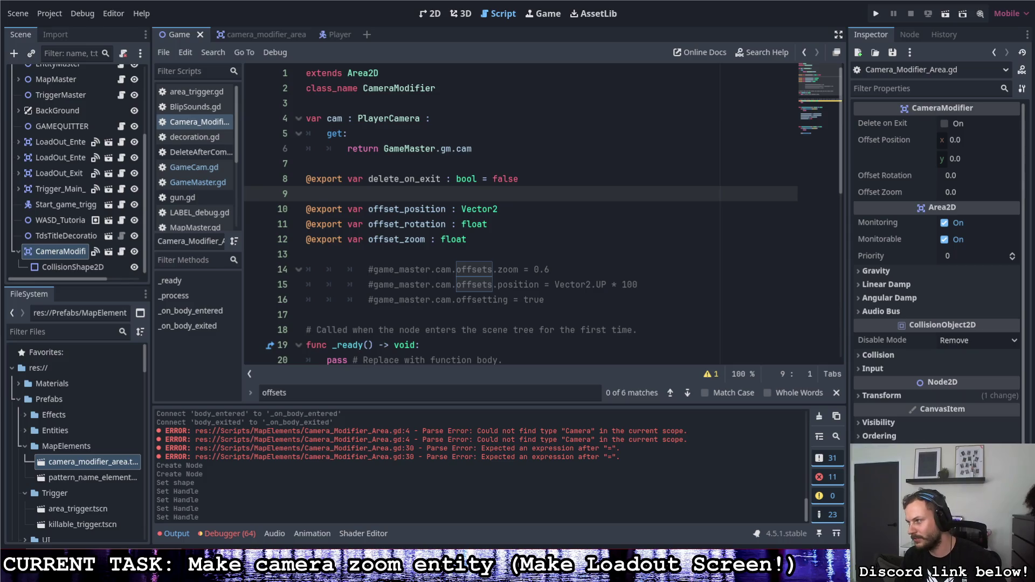
{"action": "left_click", "coordinate": [549, 269]}
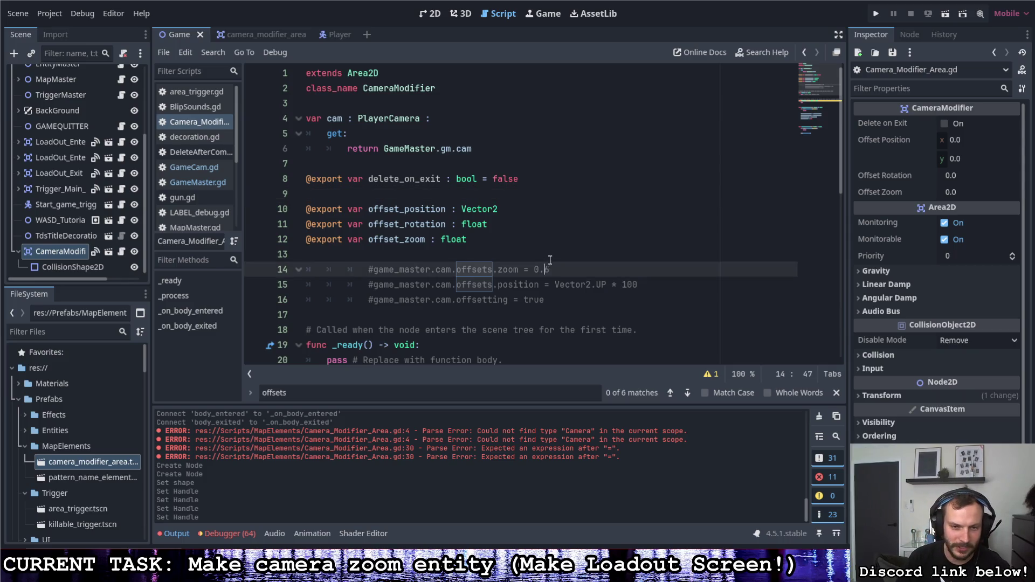
{"action": "left_click", "coordinate": [536, 227]}
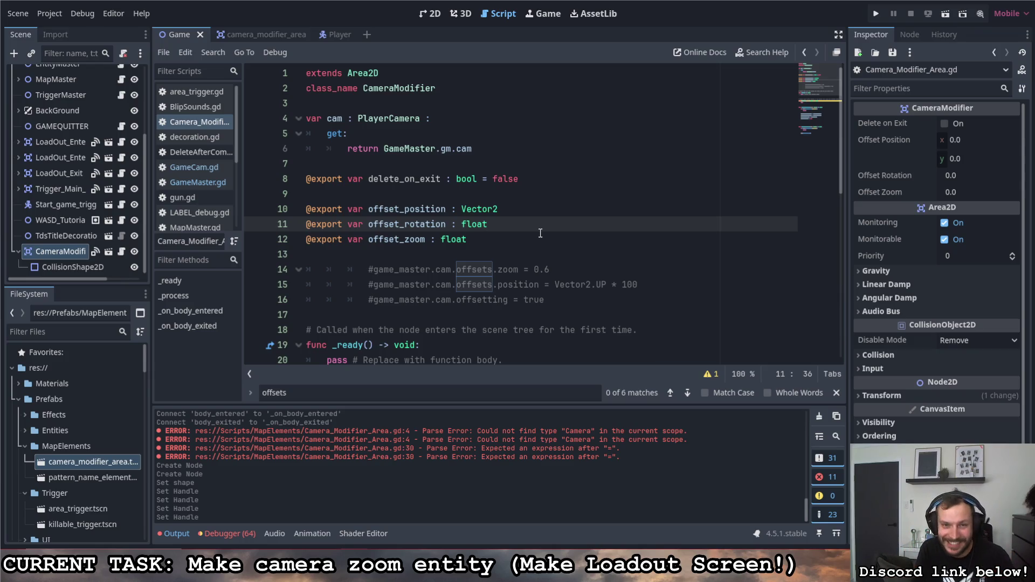
{"action": "left_click", "coordinate": [539, 233]}
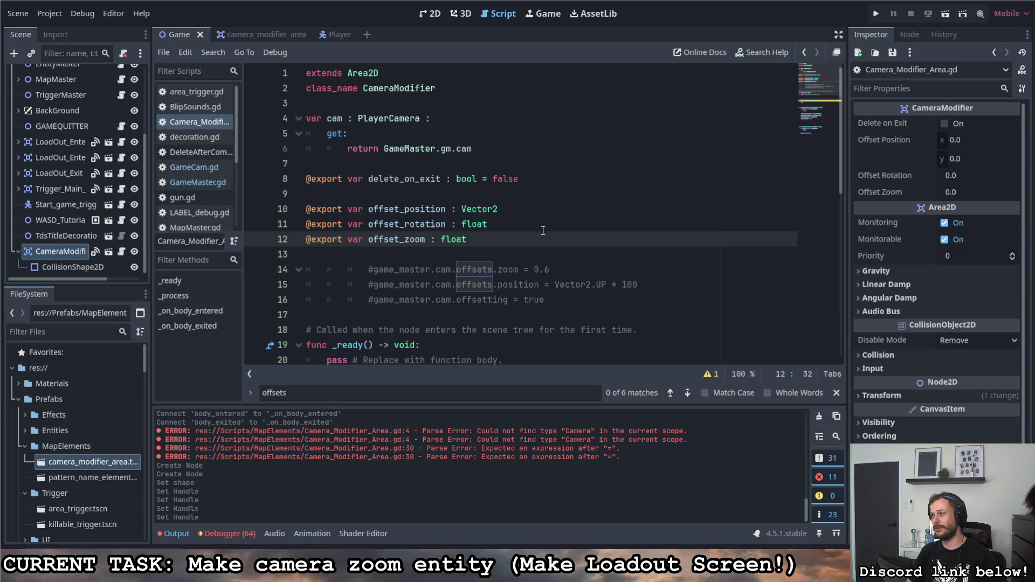
{"action": "left_click", "coordinate": [538, 227]}
{"action": "left_click", "coordinate": [534, 210]}
{"action": "left_click", "coordinate": [544, 183]}
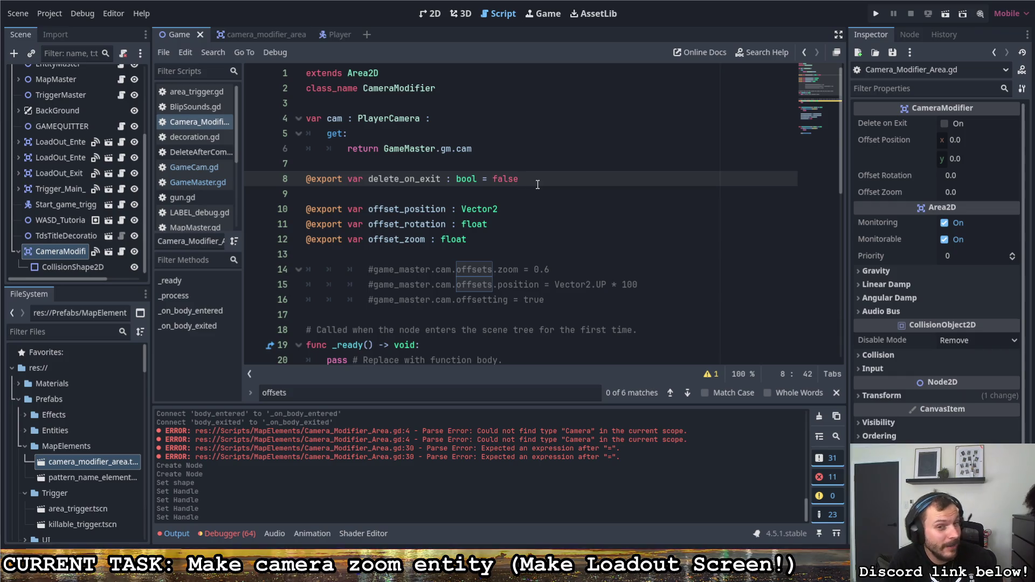
{"action": "mouse_move", "coordinate": [572, 301]}
{"action": "left_mouse_down"}
{"action": "mouse_move", "coordinate": [210, 285]}
{"action": "mouse_move", "coordinate": [178, 272]}
{"action": "left_mouse_up"}
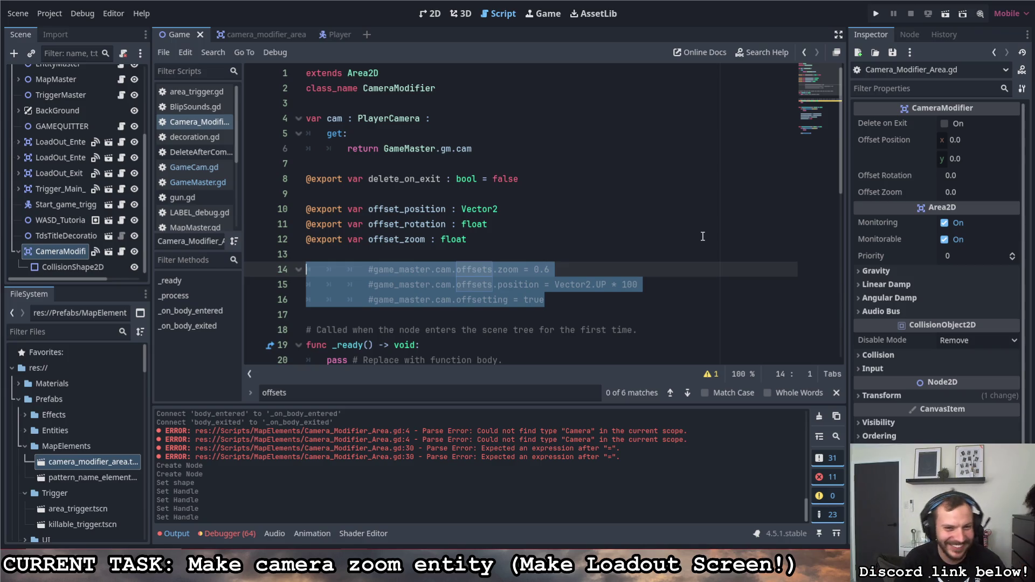
{"action": "left_click", "coordinate": [684, 237]}
{"action": "left_click_drag", "start_coordinate": [598, 301], "coordinate": [280, 269]}
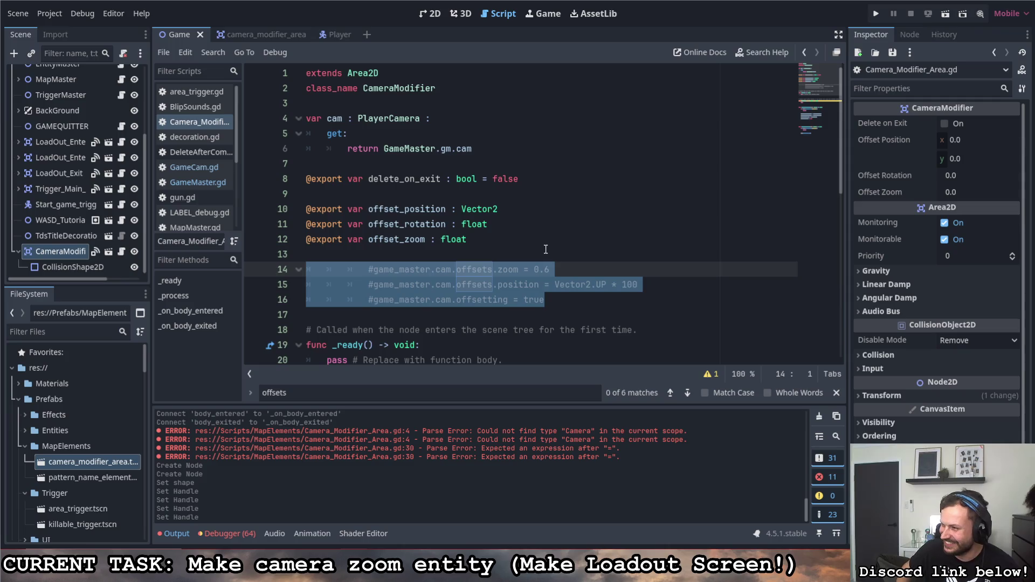
{"action": "left_click", "coordinate": [575, 300]}
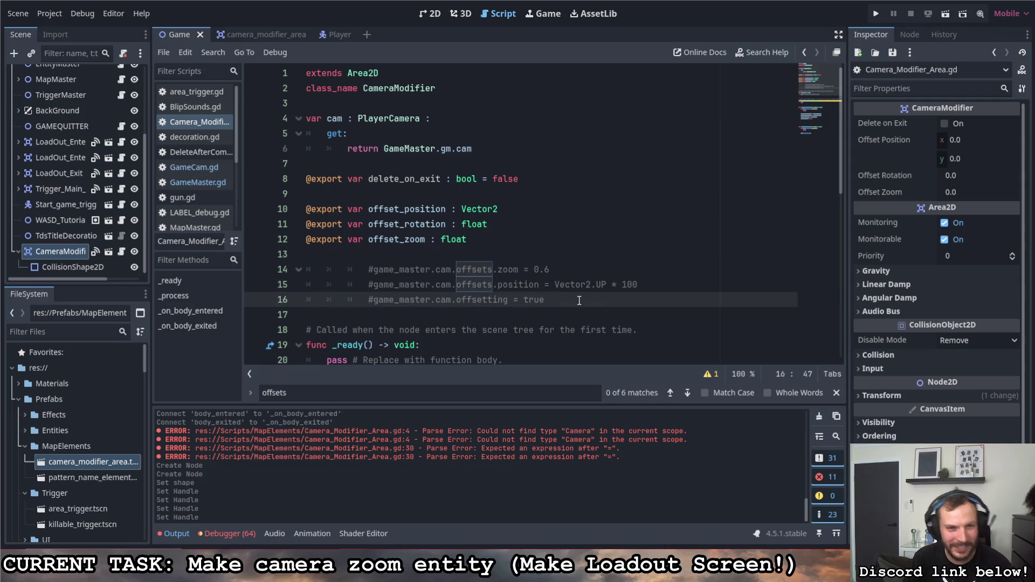
{"action": "left_click", "coordinate": [528, 254]}
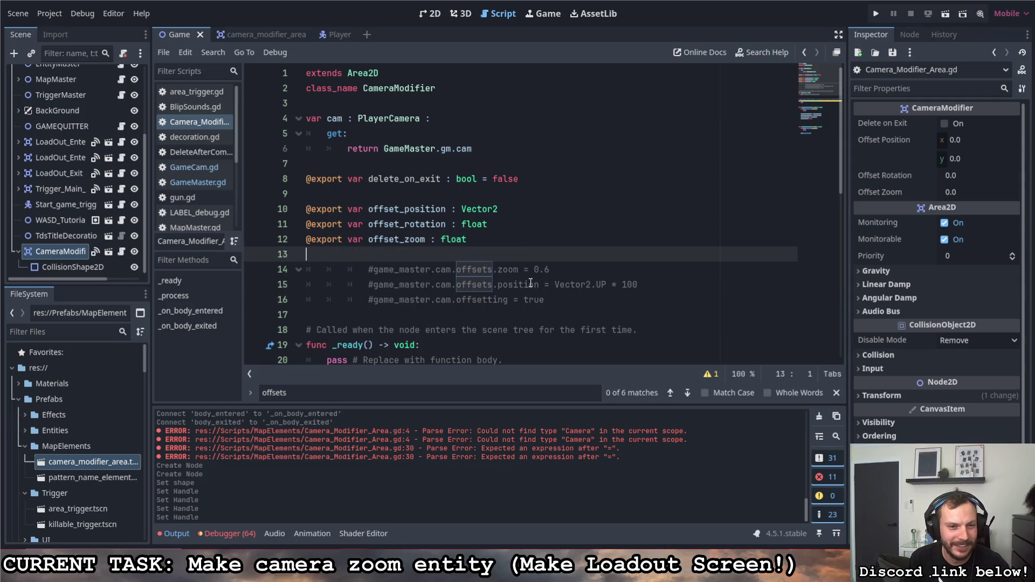
{"action": "scroll", "coordinate": [528, 290], "scroll_direction": "down", "scroll_amount": 4}
{"action": "scroll", "coordinate": [528, 290], "scroll_direction": "up", "scroll_amount": 3}
{"action": "scroll", "coordinate": [527, 285], "scroll_direction": "down", "scroll_amount": 2}
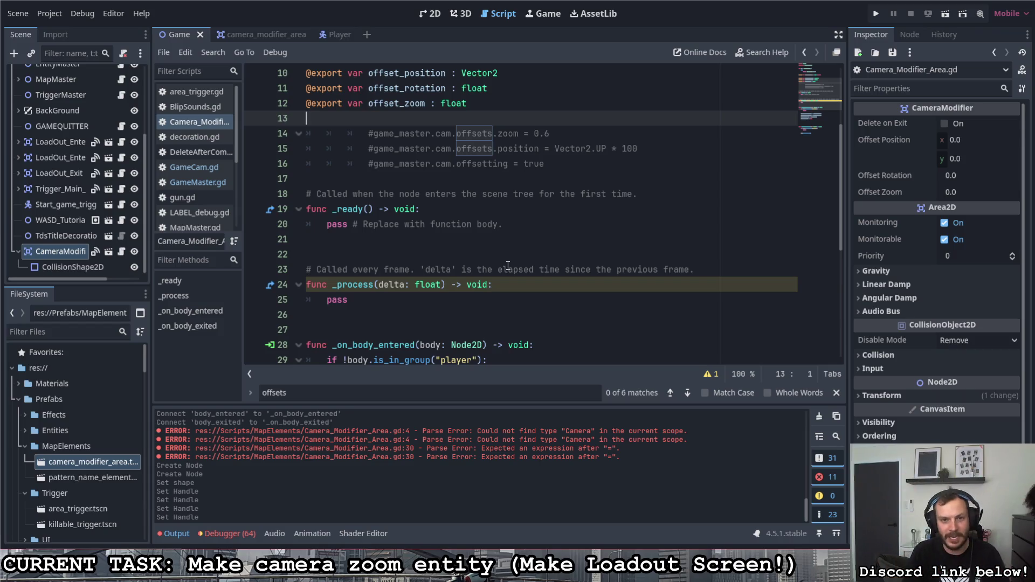
{"action": "left_click", "coordinate": [506, 267]}
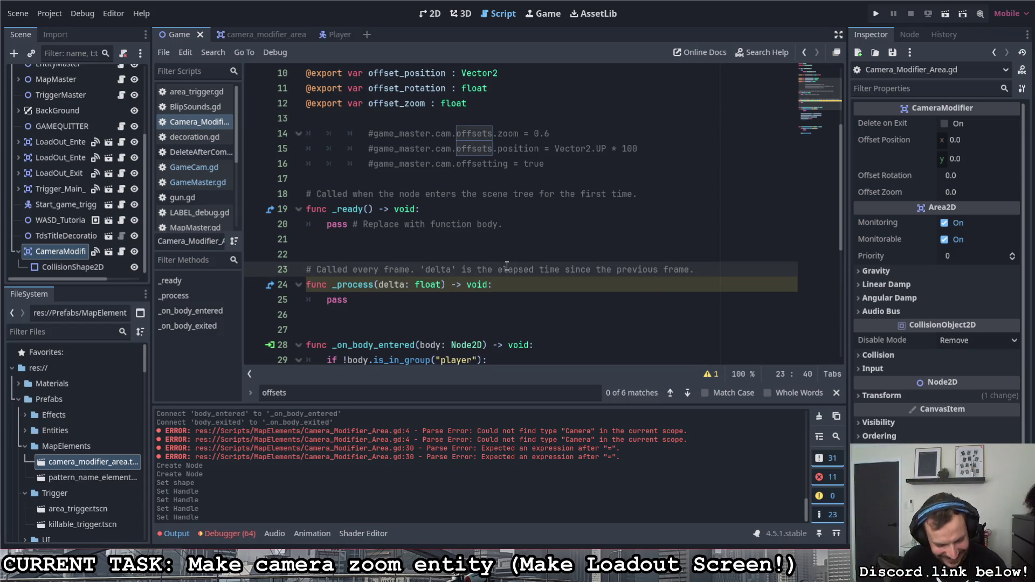
{"action": "scroll", "coordinate": [506, 268], "scroll_direction": "up", "scroll_amount": 2}
{"action": "scroll", "coordinate": [485, 264], "scroll_direction": "down", "scroll_amount": 5}
{"action": "scroll", "coordinate": [530, 295], "scroll_direction": "up", "scroll_amount": 1}
{"action": "scroll", "coordinate": [530, 299], "scroll_direction": "down", "scroll_amount": 2}
{"action": "scroll", "coordinate": [532, 306], "scroll_direction": "down", "scroll_amount": 1}
{"action": "left_click", "coordinate": [509, 255]}
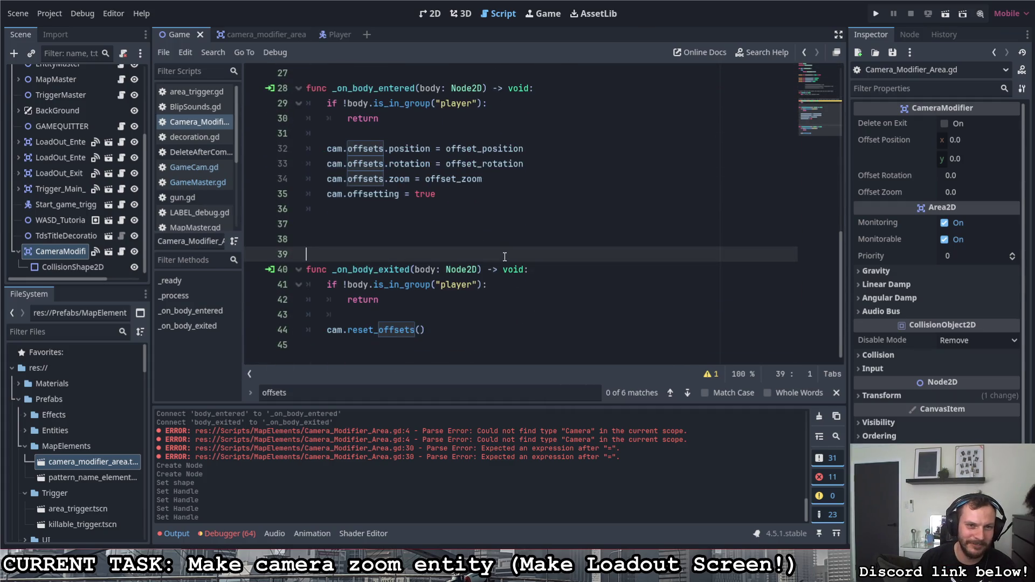
{"action": "left_click", "coordinate": [451, 326]}
{"action": "left_click", "coordinate": [464, 300]}
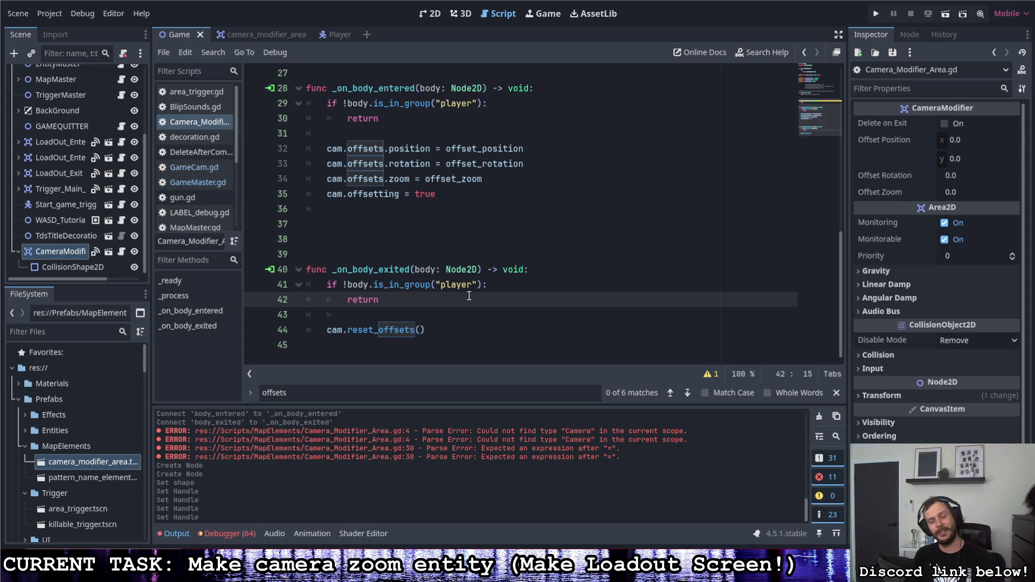
{"action": "scroll", "coordinate": [502, 306], "scroll_direction": "up", "scroll_amount": 4}
{"action": "scroll", "coordinate": [477, 305], "scroll_direction": "down", "scroll_amount": 1}
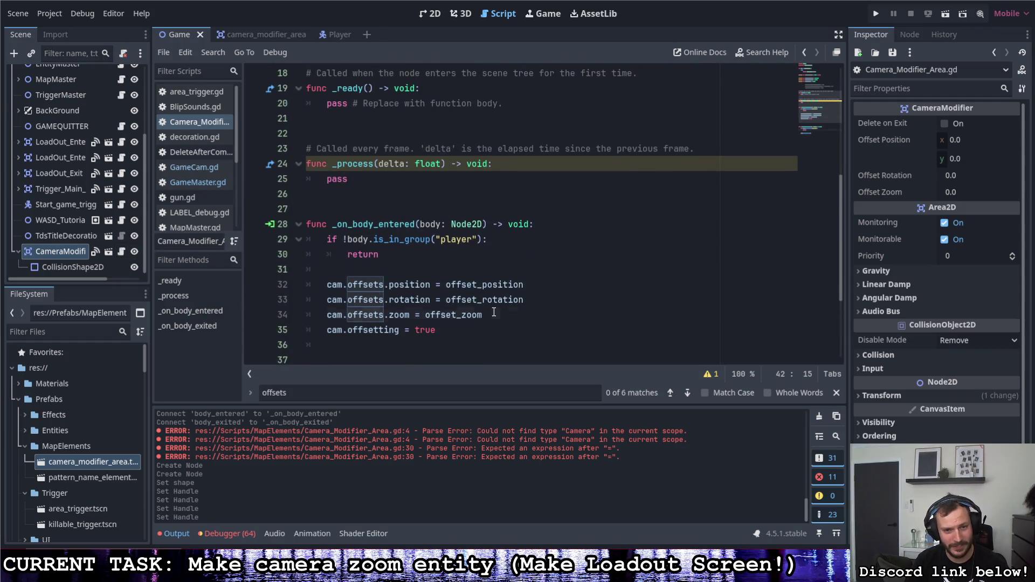
{"action": "left_click_drag", "start_coordinate": [494, 312], "coordinate": [327, 284]}
{"action": "scroll", "coordinate": [540, 300], "scroll_direction": "up", "scroll_amount": 2}
{"action": "scroll", "coordinate": [540, 300], "scroll_direction": "up", "scroll_amount": 2}
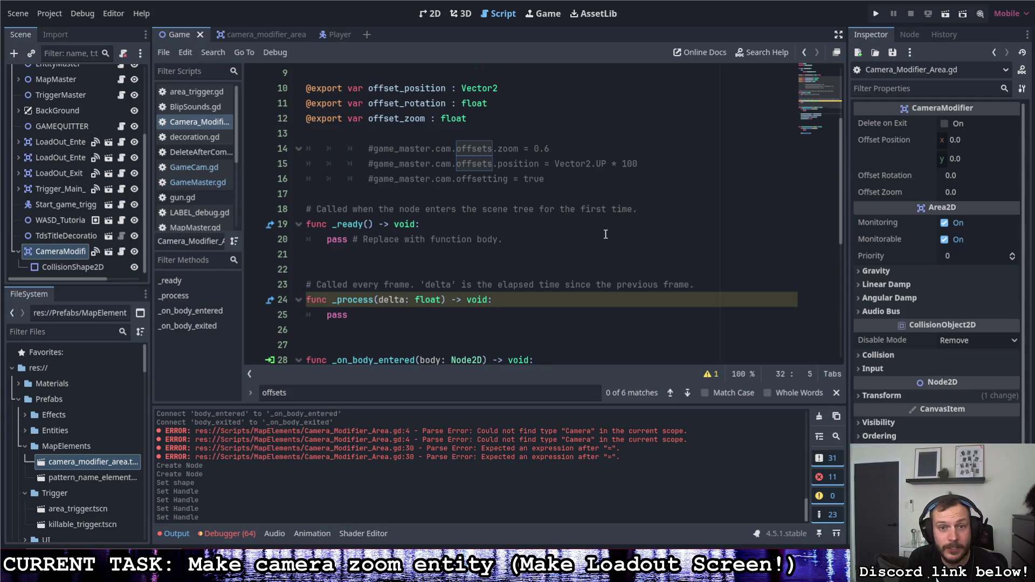
{"action": "scroll", "coordinate": [569, 221], "scroll_direction": "up", "scroll_amount": 1}
{"action": "scroll", "coordinate": [569, 221], "scroll_direction": "up", "scroll_amount": 2}
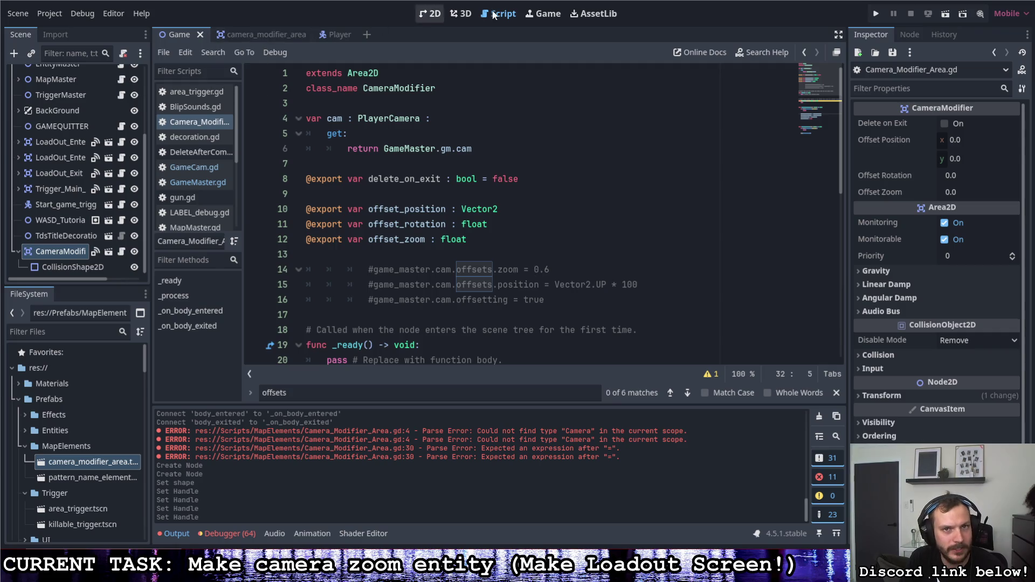
Step: Switch to the 2D scene and select the CameraModifier node in the scene tree
{"action": "left_click", "coordinate": [430, 14]}
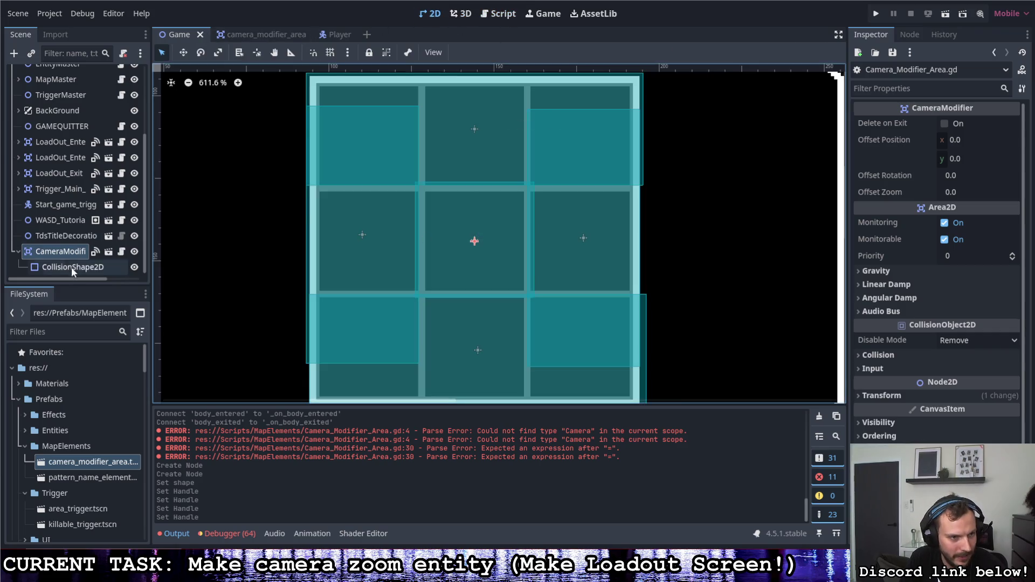
{"action": "left_click", "coordinate": [122, 251]}
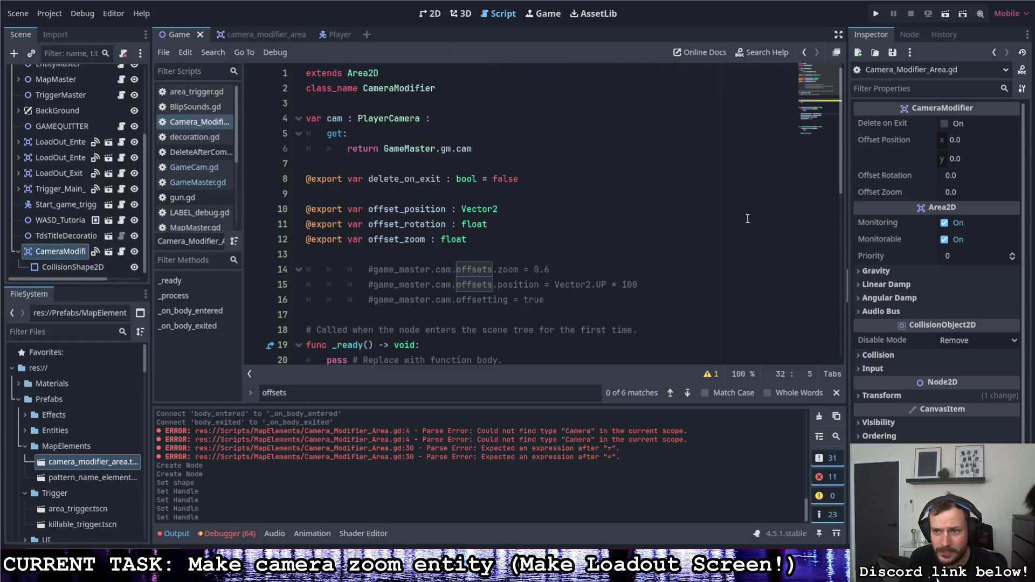
{"action": "left_click", "coordinate": [51, 253]}
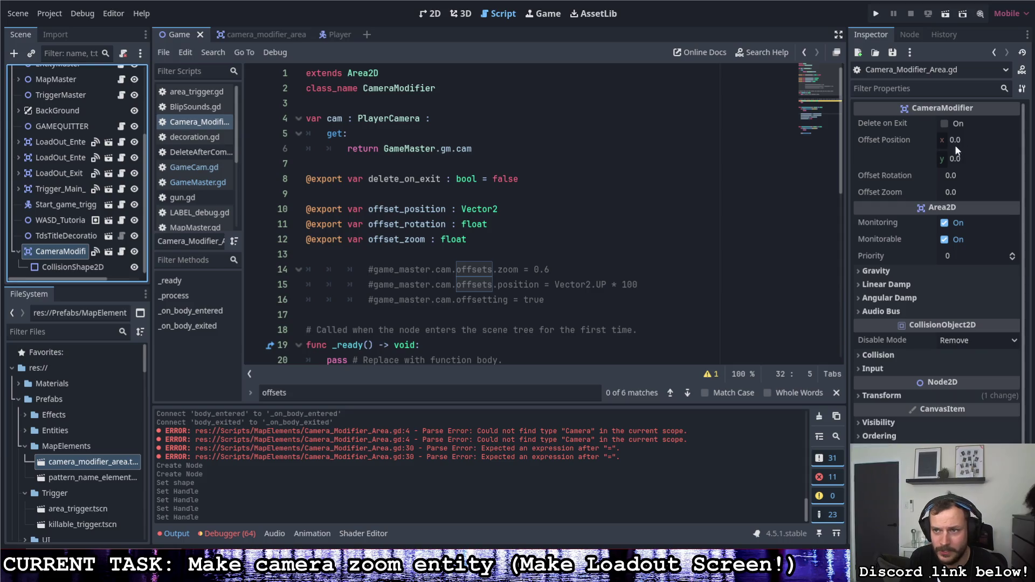
Step: Set Offset Position y to 100, Offset Zoom to 0.6, and enable Delete on Exit
{"action": "left_click", "coordinate": [965, 157]}
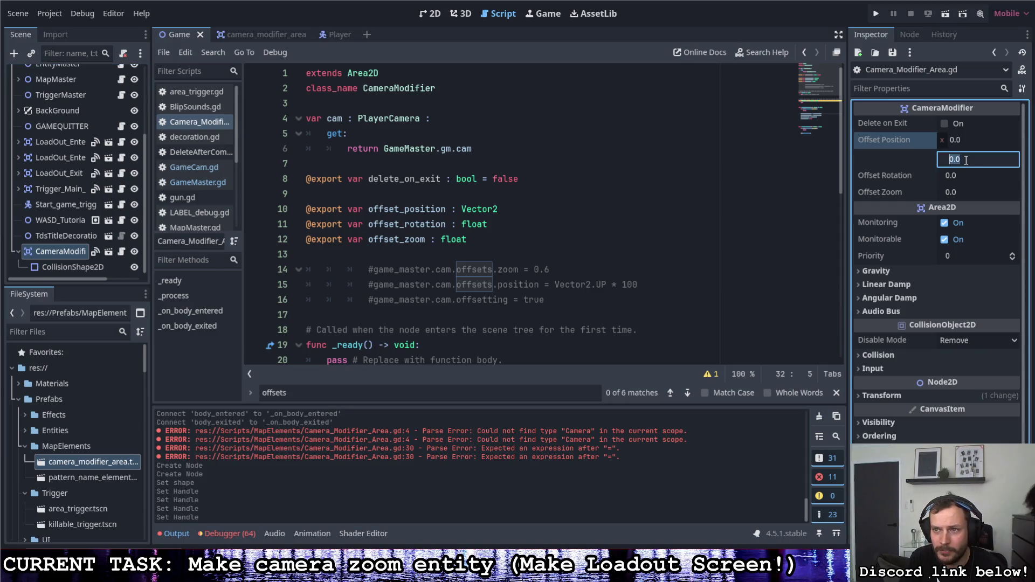
{"action": "type", "text": "100"}
{"action": "left_click", "coordinate": [968, 176]}
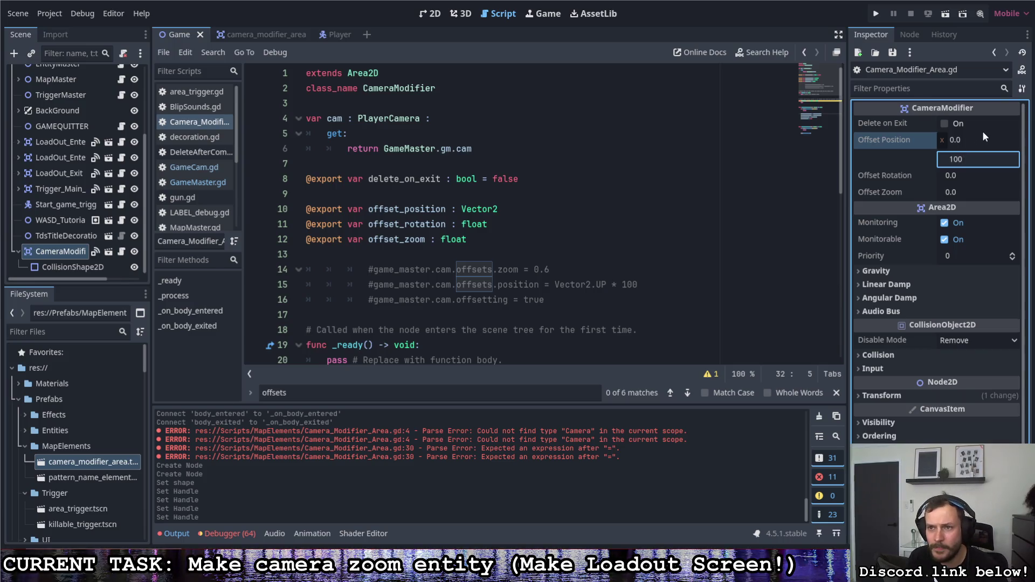
{"action": "left_click", "coordinate": [970, 191]}
{"action": "type", "text": "0.6"}
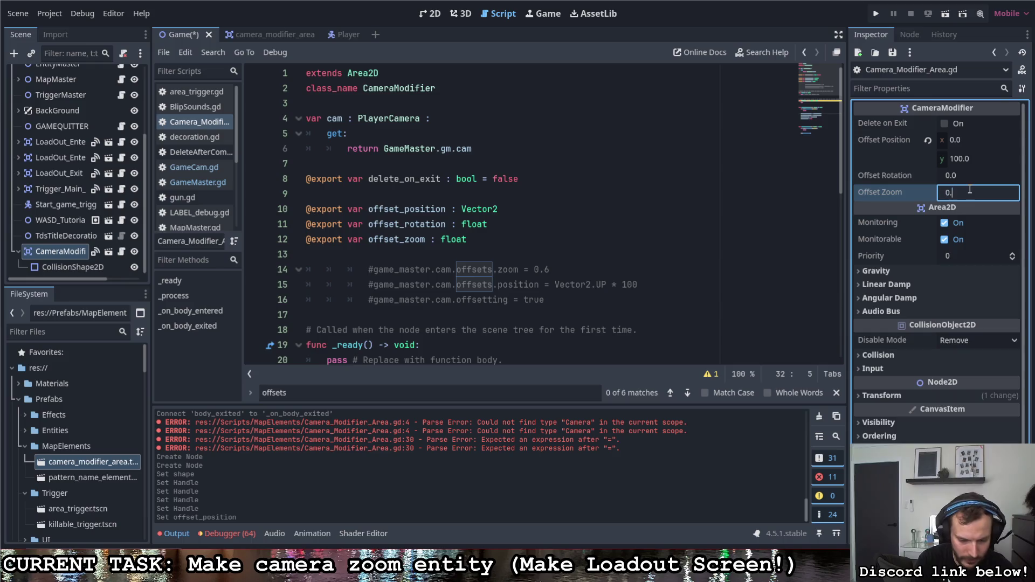
{"action": "left_click", "coordinate": [945, 124]}
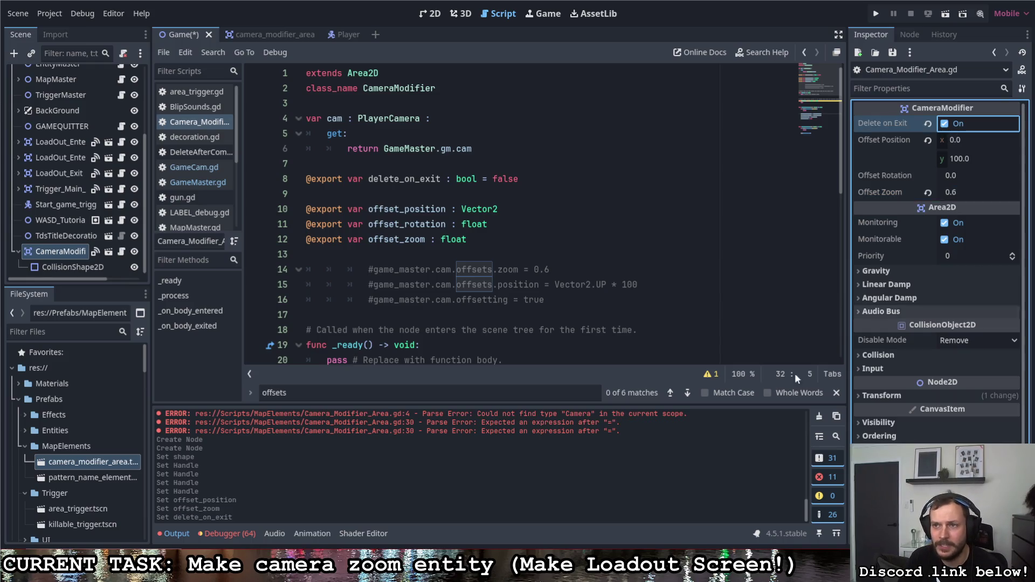
{"action": "scroll", "coordinate": [418, 283], "scroll_direction": "down", "scroll_amount": 4}
Step: Add 'if delete_on_exit: queue_free()' below cam.reset_offsets() in _on_body_exited
{"action": "scroll", "coordinate": [419, 283], "scroll_direction": "down", "scroll_amount": 5}
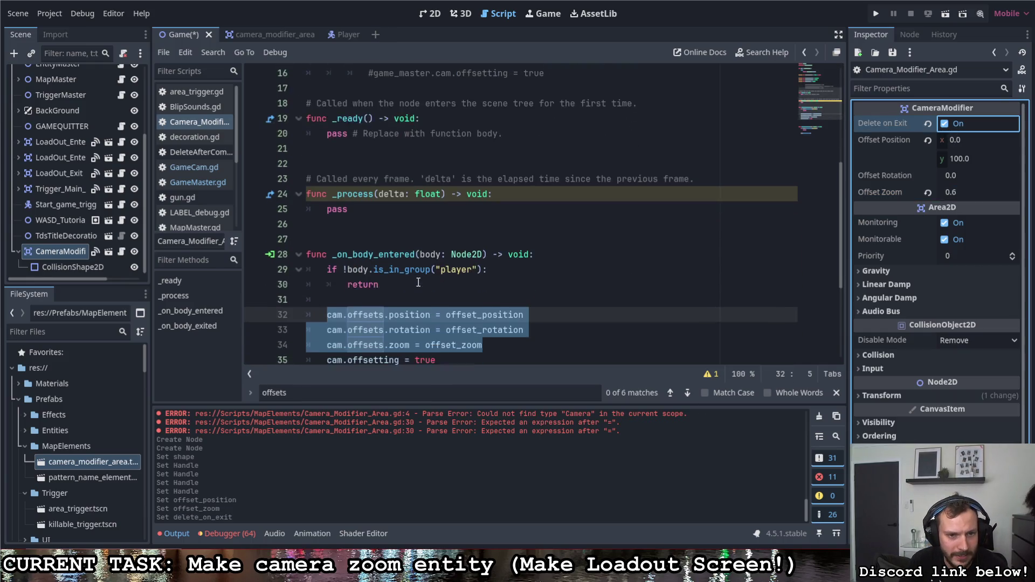
{"action": "left_click", "coordinate": [445, 326]}
{"action": "key", "text": "Return"}
{"action": "key", "text": "Return"}
{"action": "type", "text": "if delete_oi"}
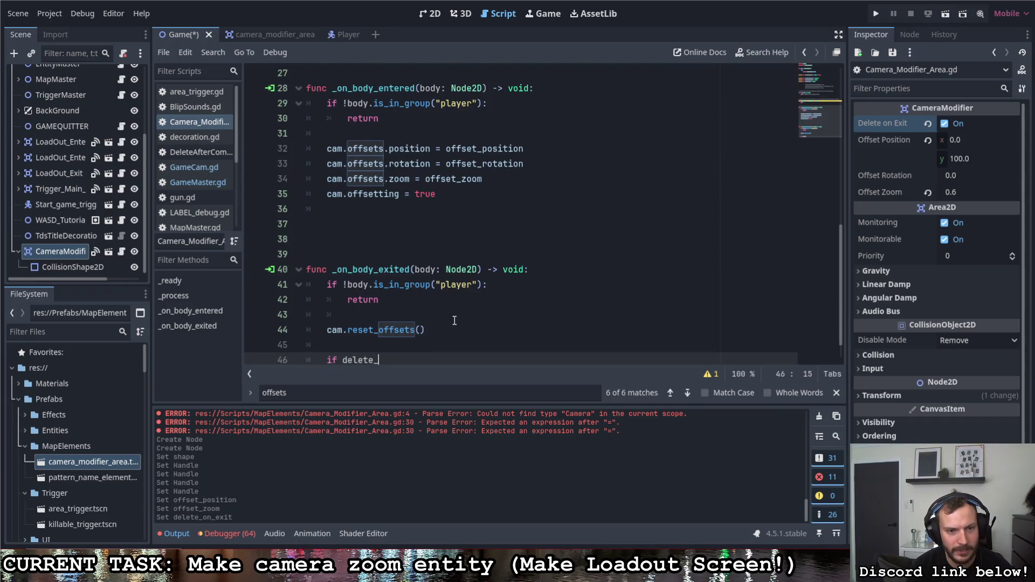
{"action": "key", "text": "BackSpace"}
{"action": "type", "text": "n_exit:"}
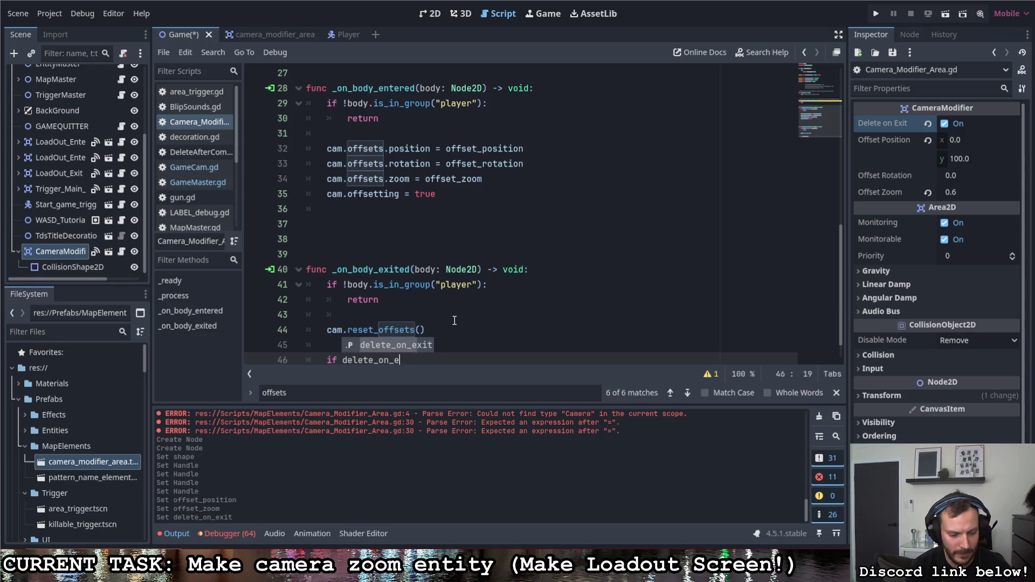
{"action": "key", "text": "Return"}
{"action": "type", "text": "queue"}
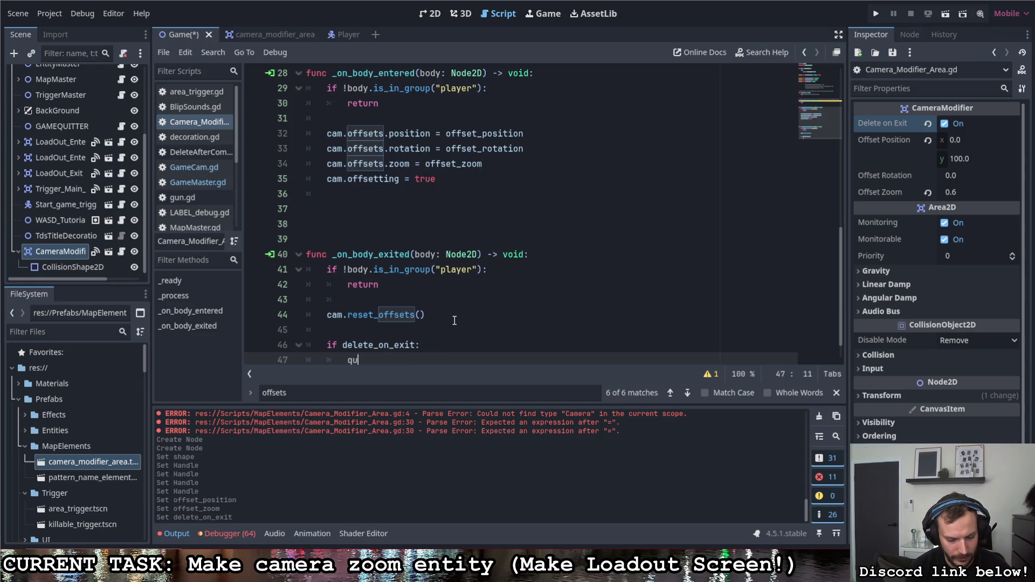
{"action": "left_click", "coordinate": [454, 320]}
Step: Save the scene and script, then run the project with F5
{"action": "key", "text": "ctrl+s"}
{"action": "left_click", "coordinate": [460, 316]}
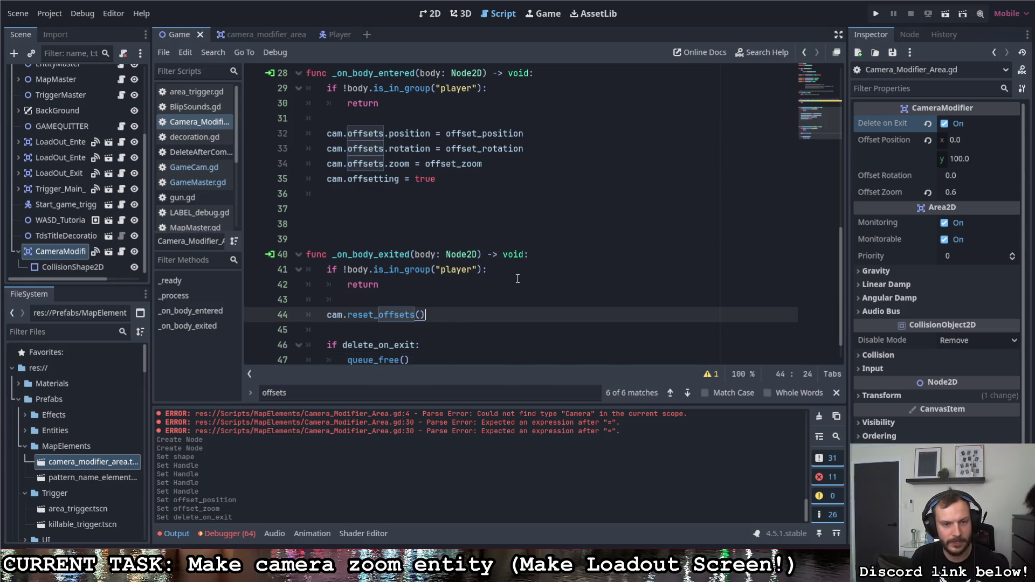
{"action": "key", "text": "F5"}
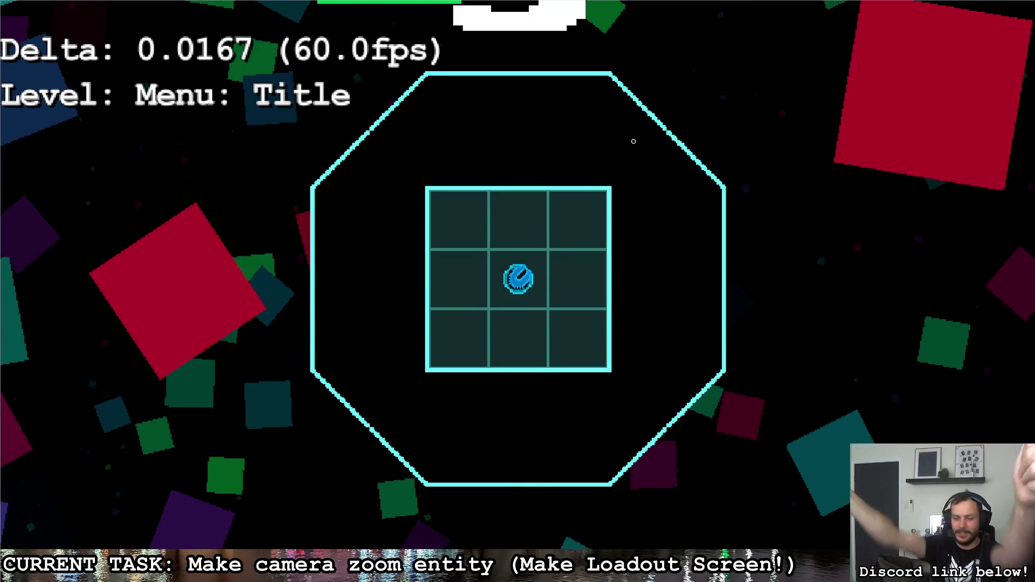
Step: Advance from the title to the loadout screen, then quit the game back to the editor
{"action": "key", "text": "d"}
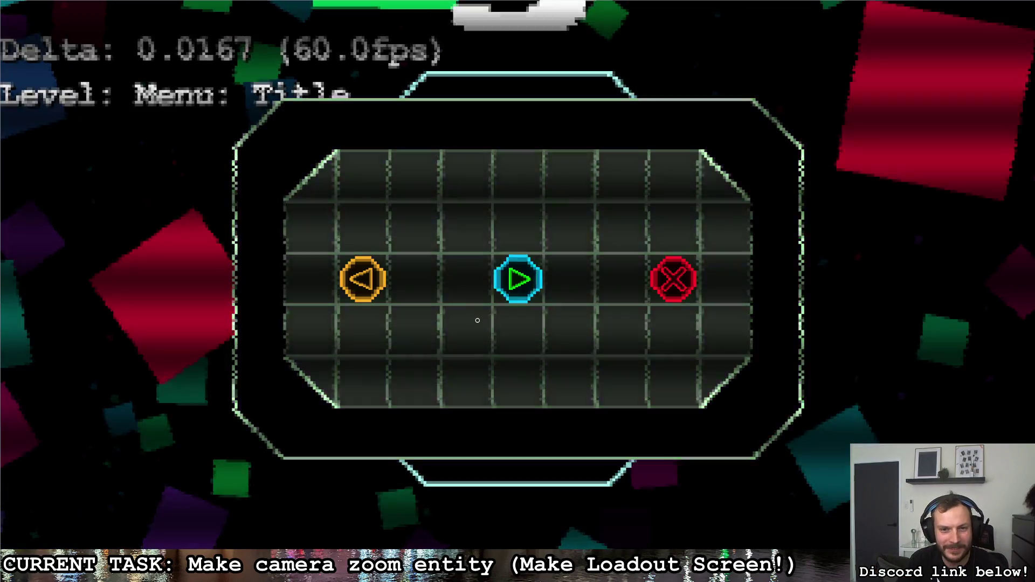
{"action": "key", "text": "d"}
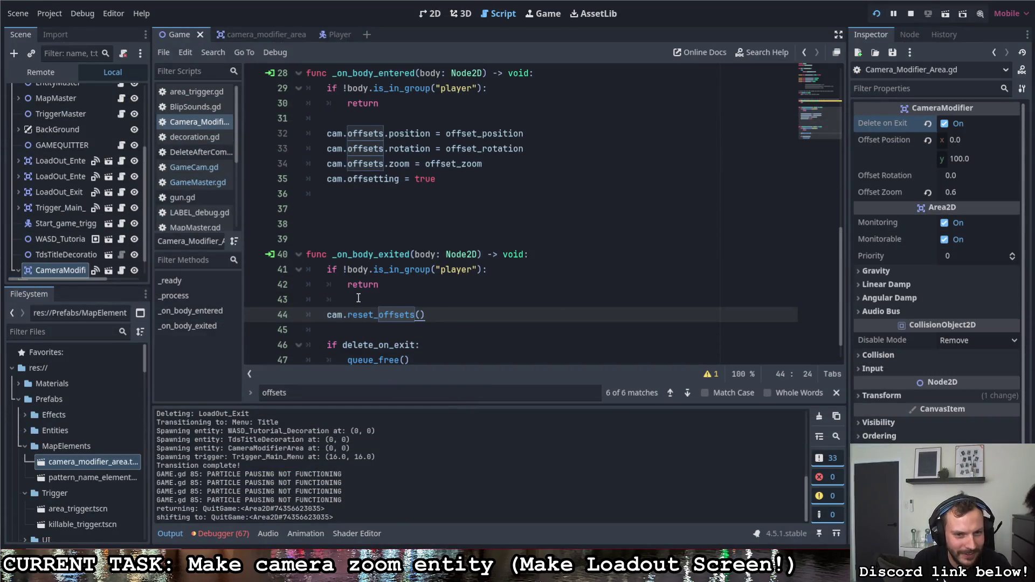
{"action": "scroll", "coordinate": [359, 304], "scroll_direction": "up", "scroll_amount": 1}
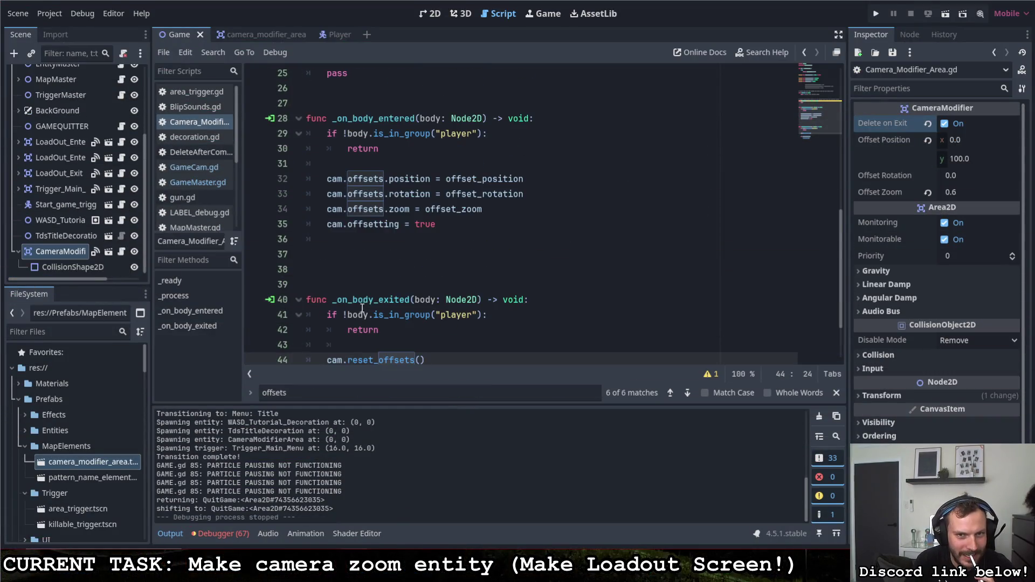
Step: Show the Node dock's Groups sub-tab, revealing the area's 'entity' group membership
{"action": "left_click", "coordinate": [909, 34]}
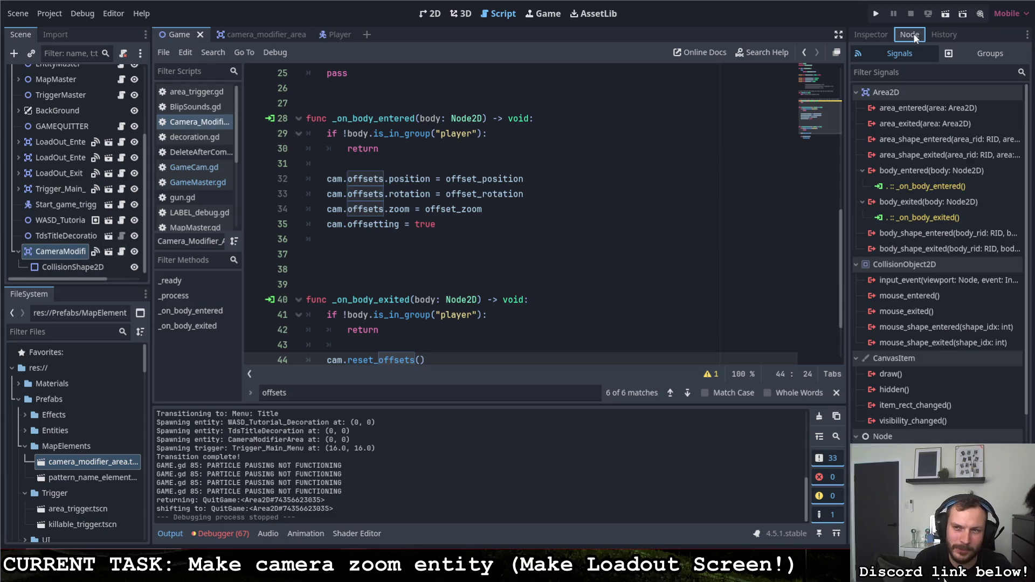
{"action": "left_click", "coordinate": [968, 53]}
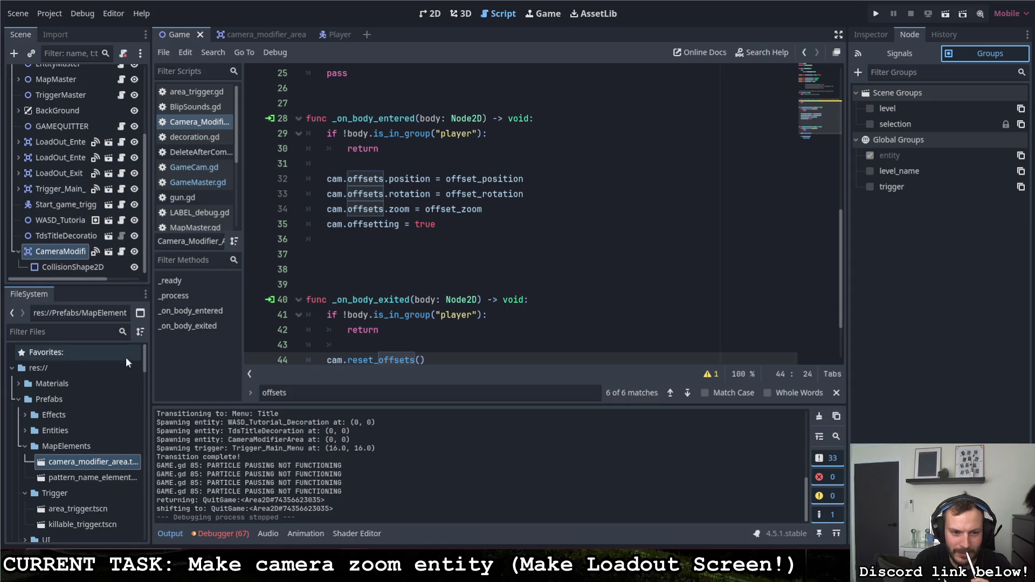
{"action": "left_click", "coordinate": [553, 122]}
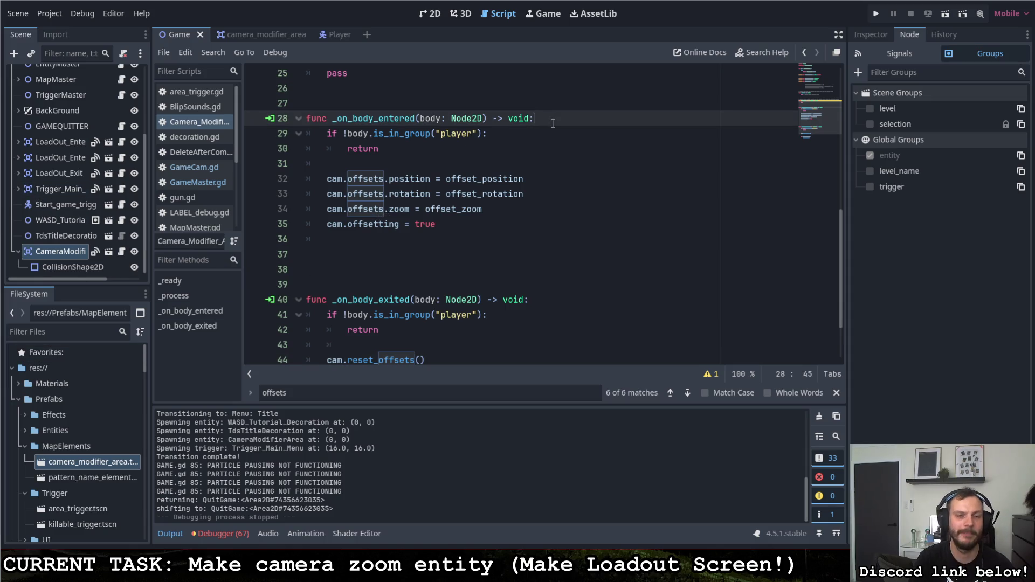
Step: Add print("DETECTED: " + body.name) as the first line of _on_body_entered and run the game
{"action": "key", "text": "Return"}
{"action": "type", "text": "print("}
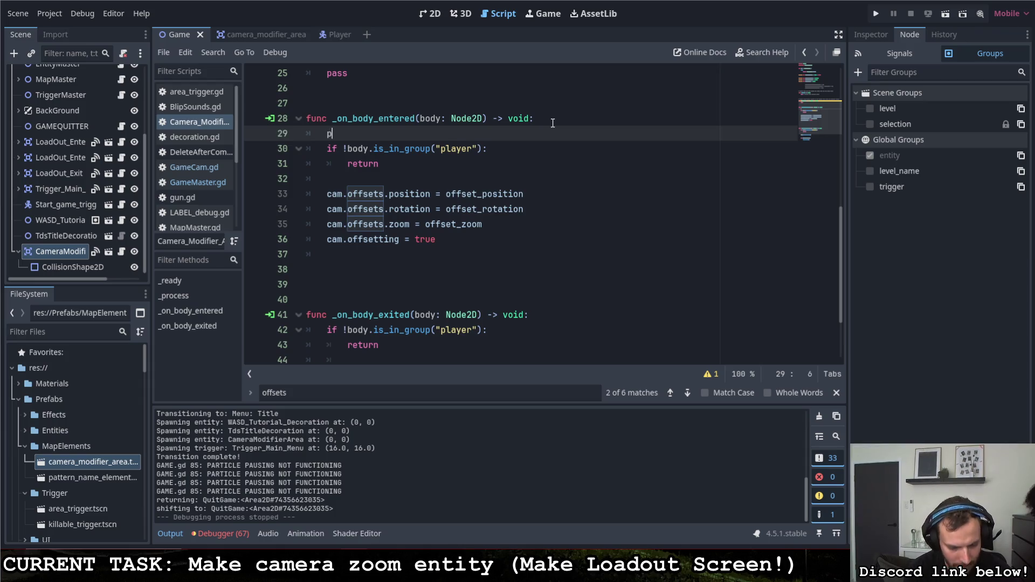
{"action": "type", "text": "\"DETECTED: "}
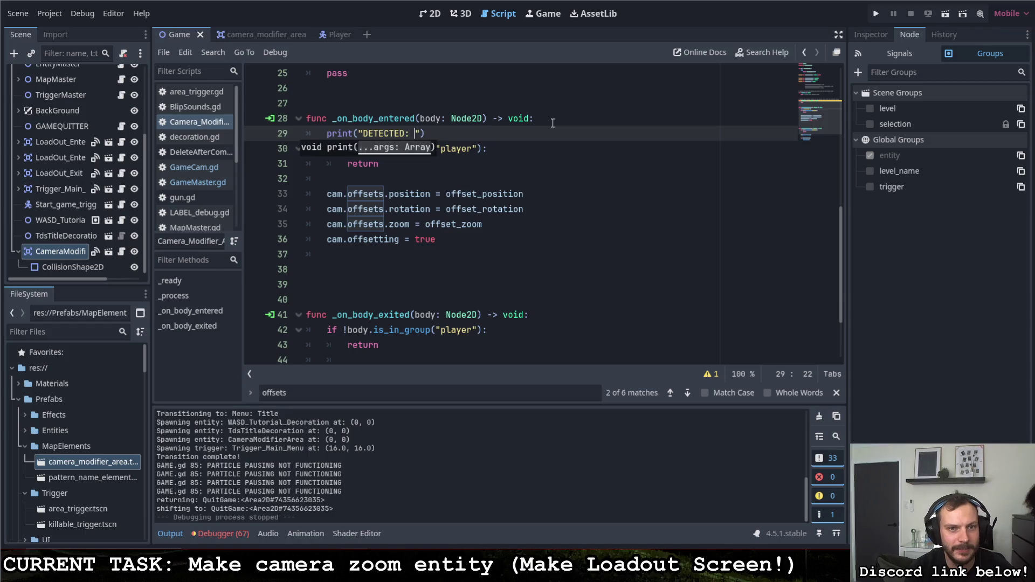
{"action": "type", "text": "\" + body.nam"}
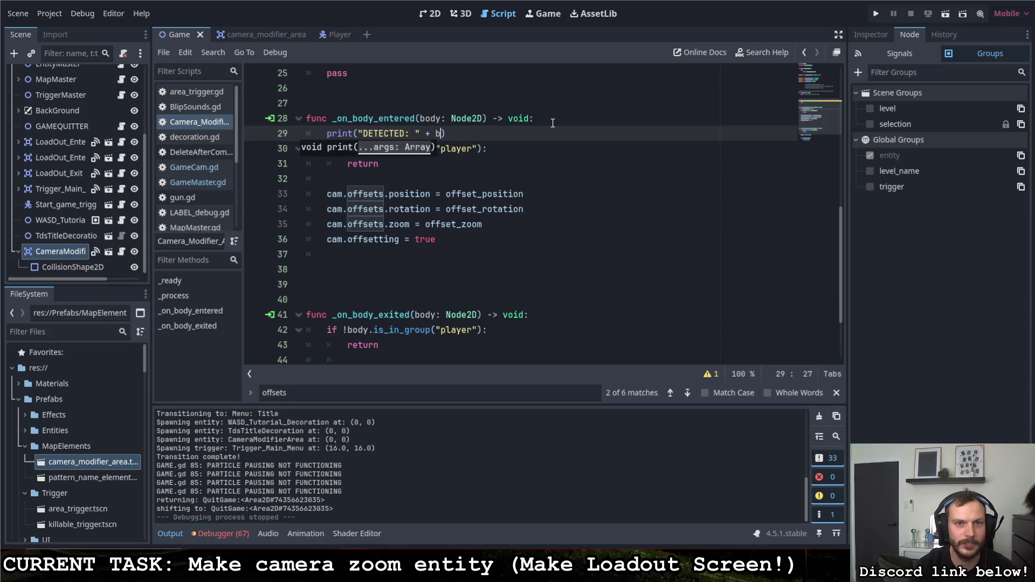
{"action": "type", "text": "e"}
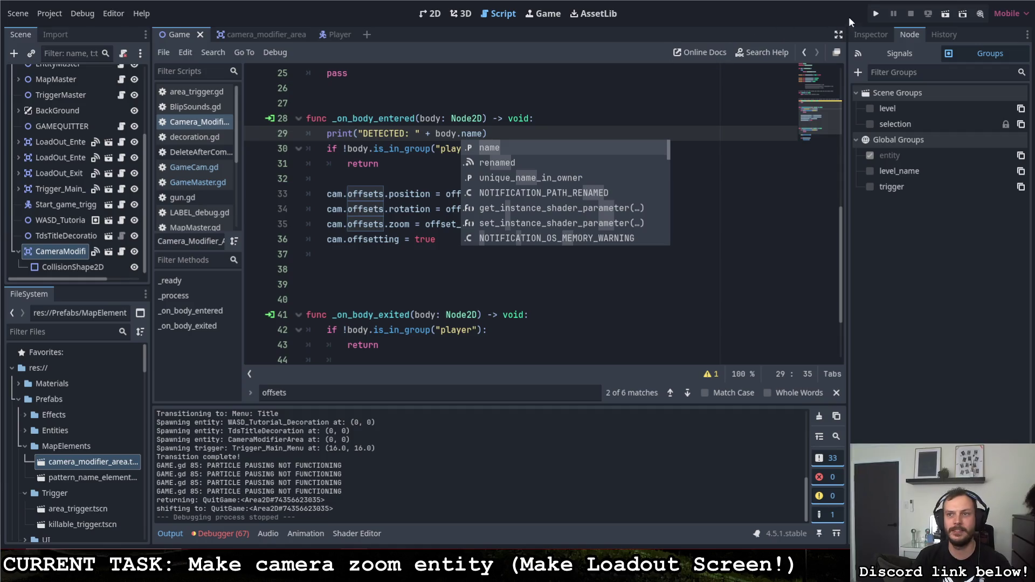
{"action": "left_click", "coordinate": [875, 13]}
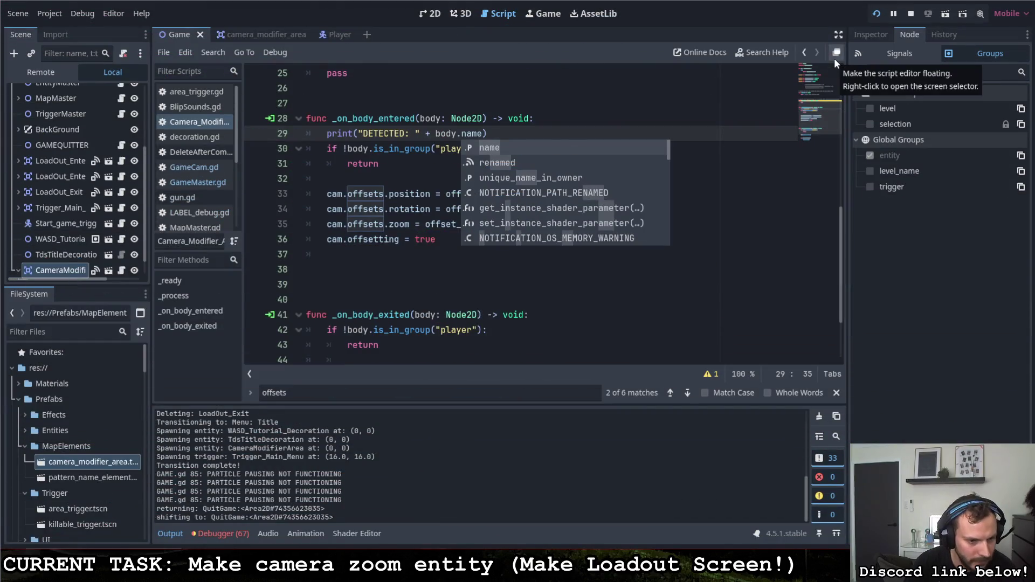
Step: Scroll through the Output log to check which bodies were detected
{"action": "scroll", "coordinate": [276, 418], "scroll_direction": "up", "scroll_amount": 4}
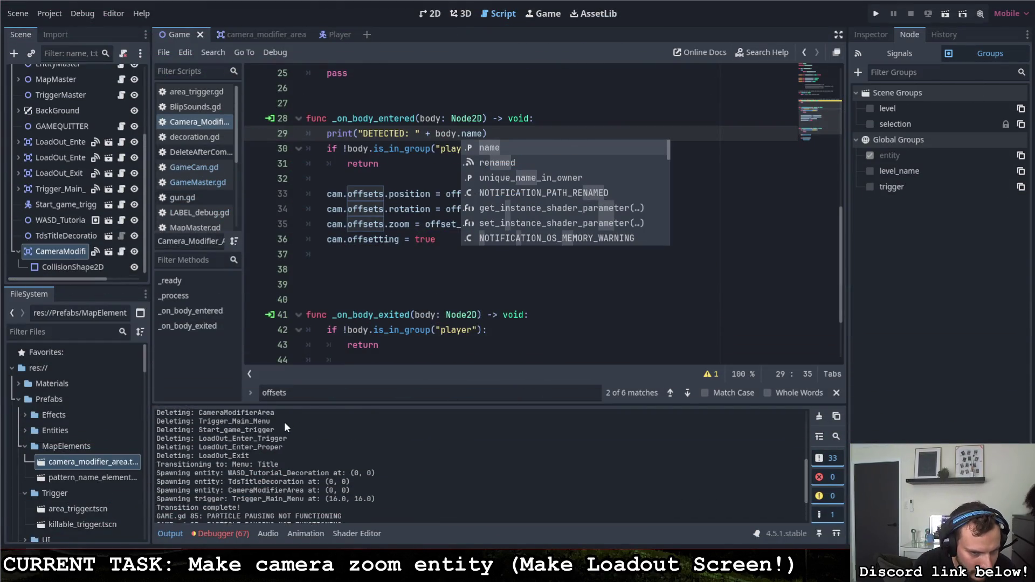
{"action": "scroll", "coordinate": [287, 433], "scroll_direction": "up", "scroll_amount": 4}
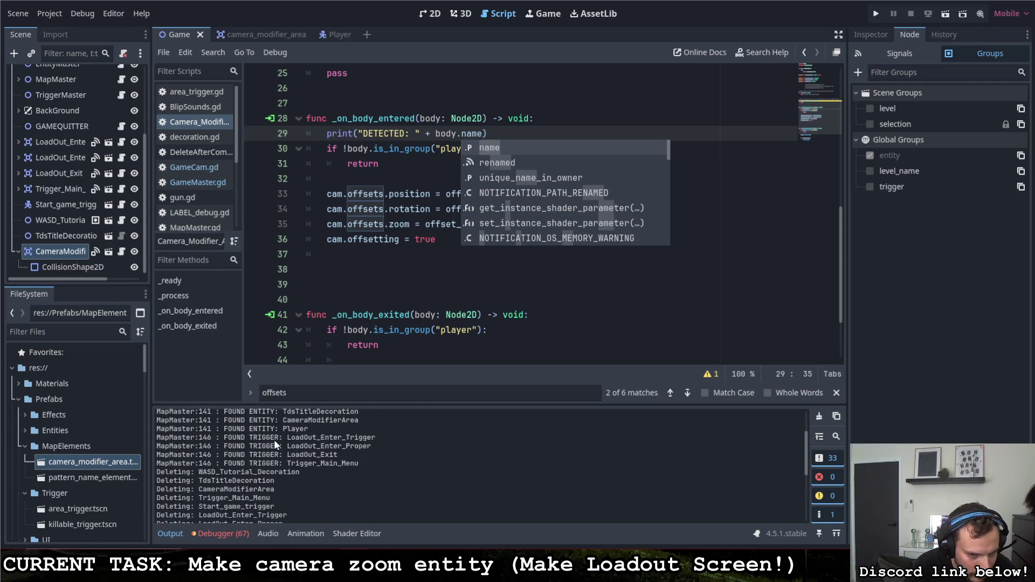
{"action": "scroll", "coordinate": [274, 439], "scroll_direction": "down", "scroll_amount": 3}
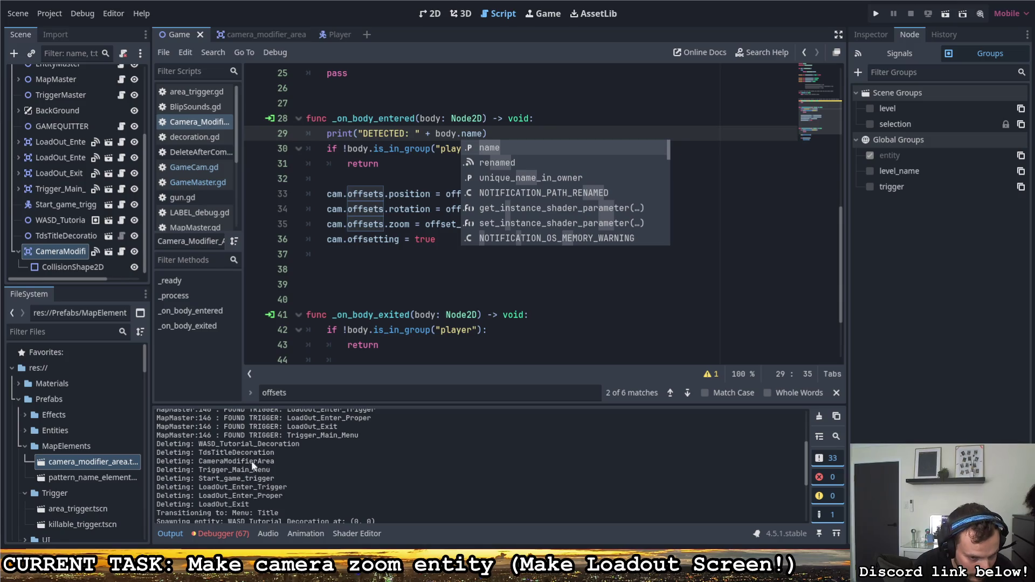
{"action": "scroll", "coordinate": [270, 459], "scroll_direction": "down", "scroll_amount": 4}
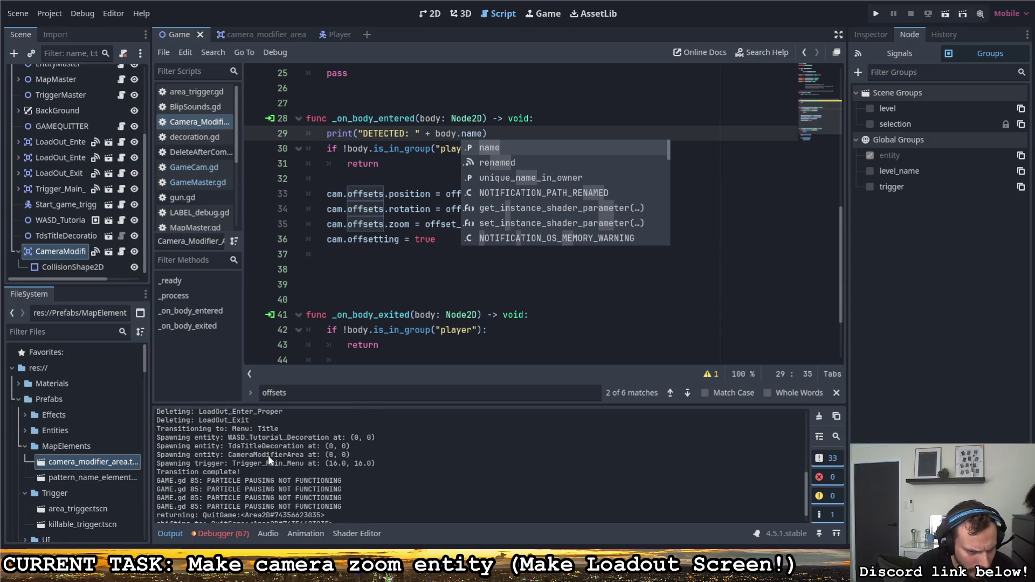
{"action": "scroll", "coordinate": [267, 455], "scroll_direction": "down", "scroll_amount": 1}
{"action": "scroll", "coordinate": [268, 458], "scroll_direction": "up", "scroll_amount": 1}
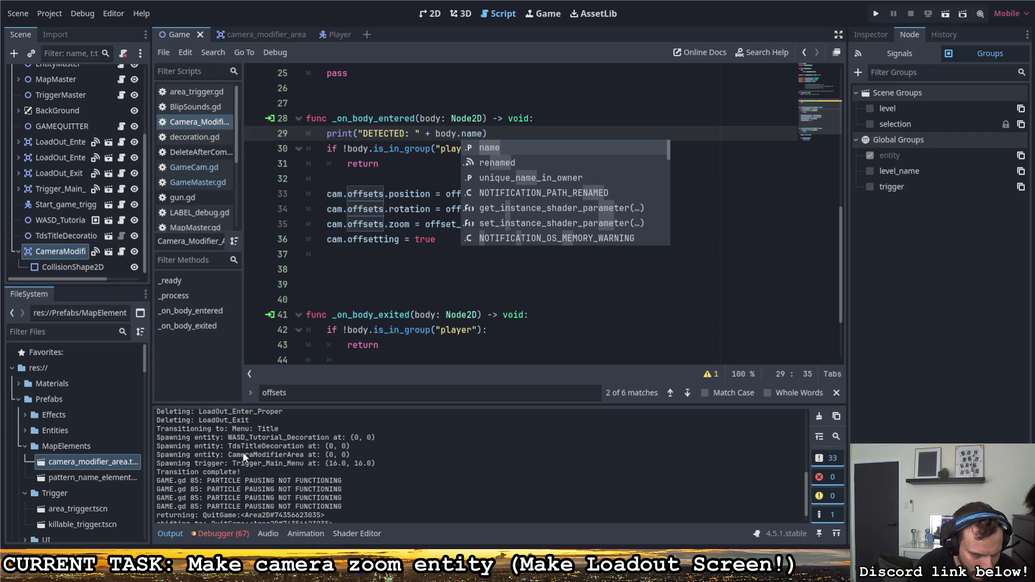
{"action": "scroll", "coordinate": [370, 455], "scroll_direction": "down", "scroll_amount": 1}
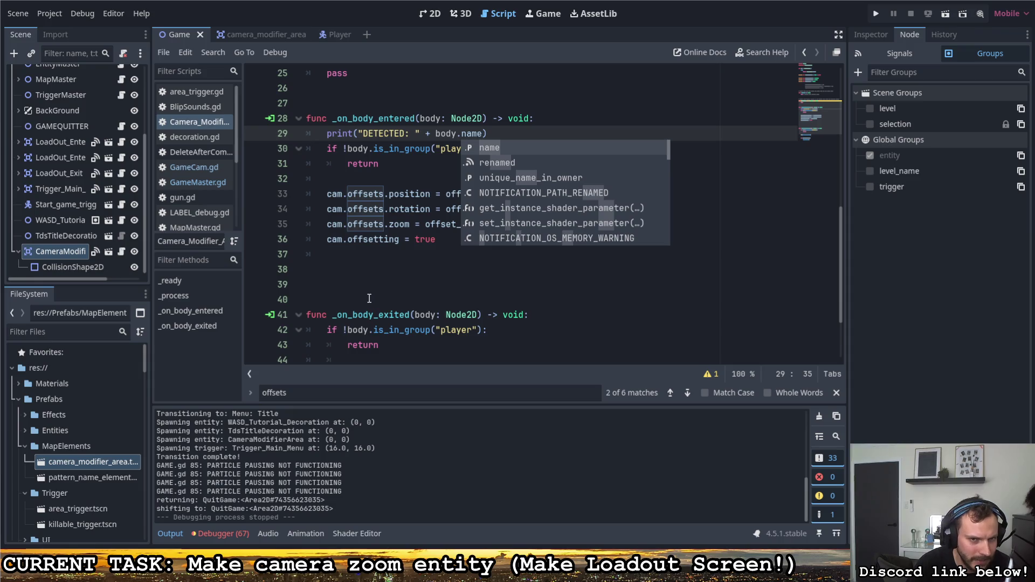
{"action": "left_click", "coordinate": [390, 274]}
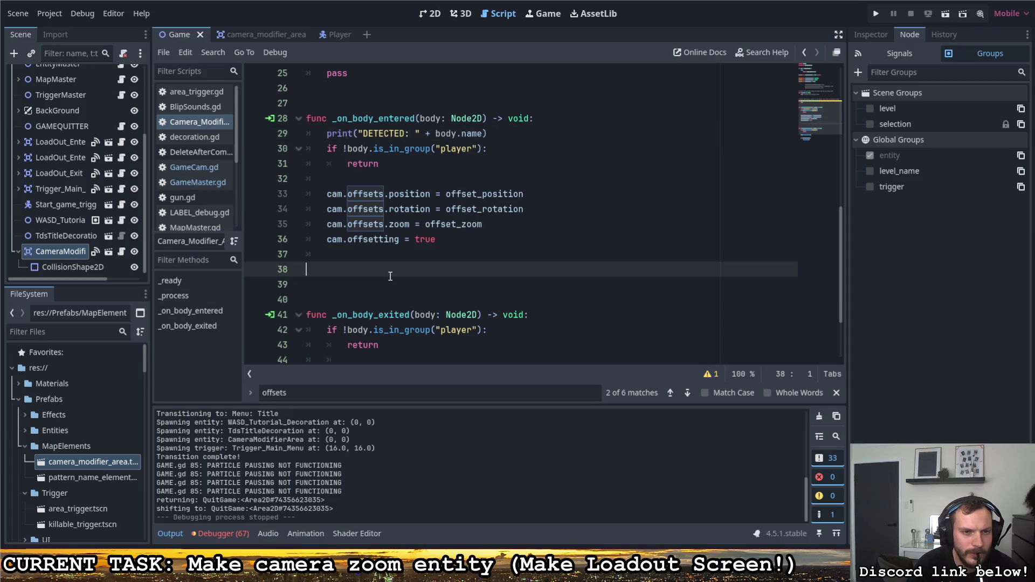
Step: Select the CameraModifierArea node and show its body_entered and body_exited signal connections
{"action": "key", "text": "Return"}
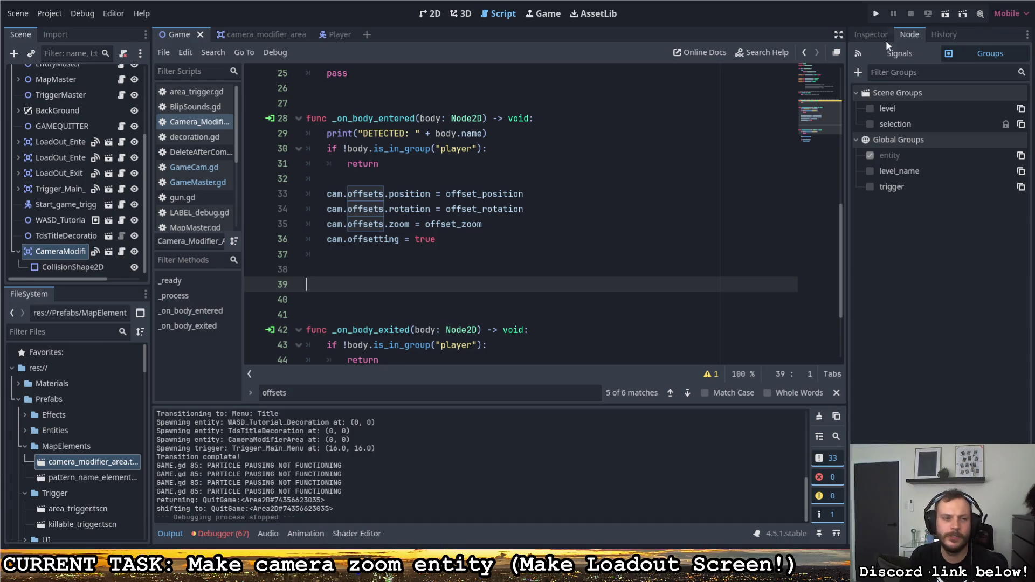
{"action": "left_click", "coordinate": [38, 250]}
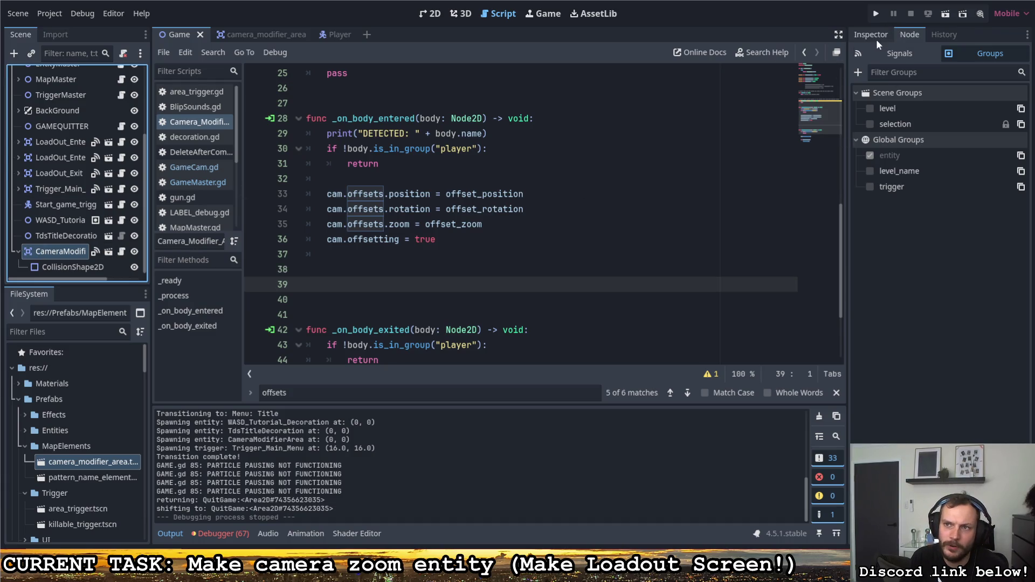
{"action": "left_click", "coordinate": [899, 54]}
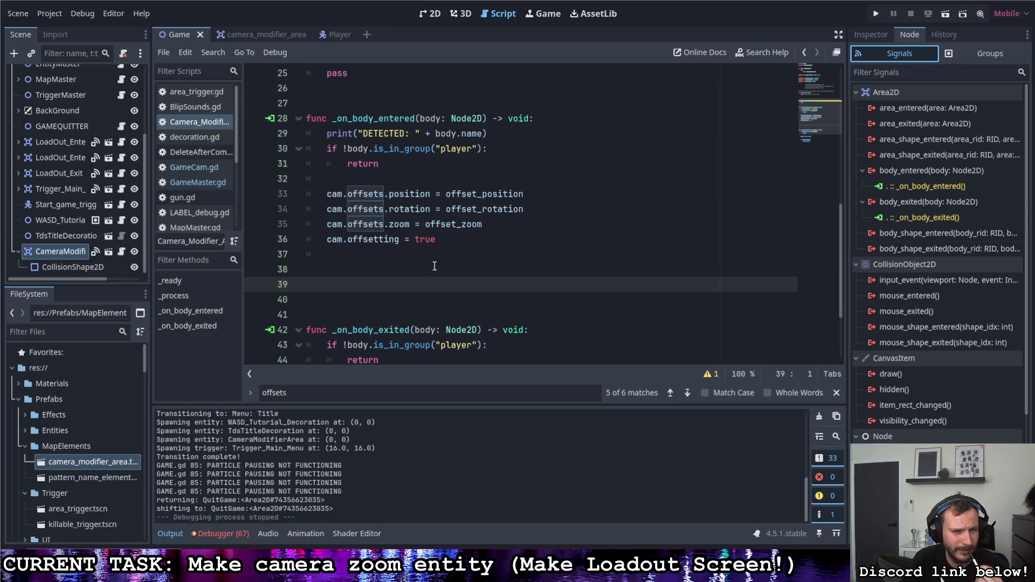
{"action": "scroll", "coordinate": [434, 267], "scroll_direction": "up", "scroll_amount": 2}
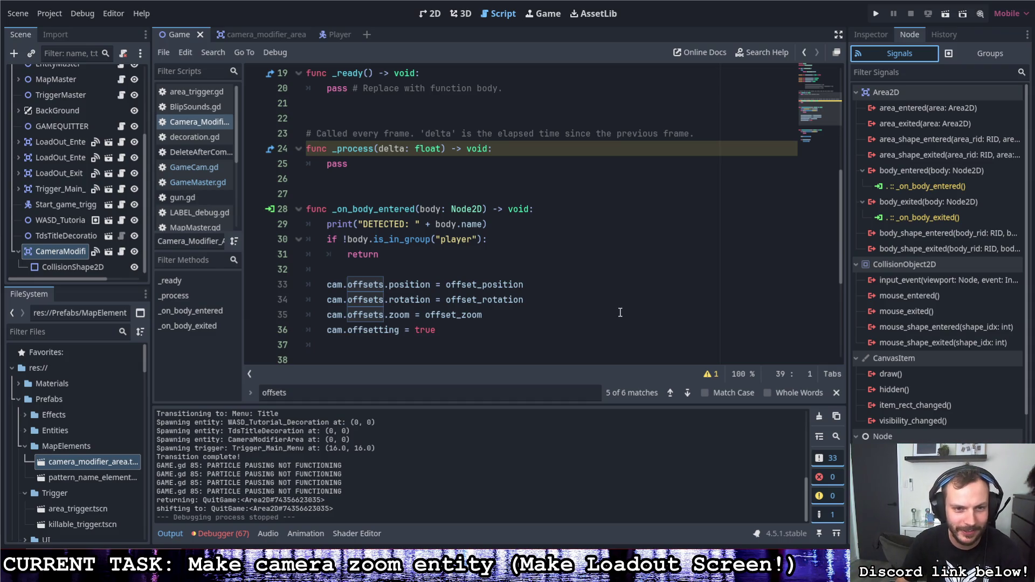
{"action": "left_click", "coordinate": [536, 315]}
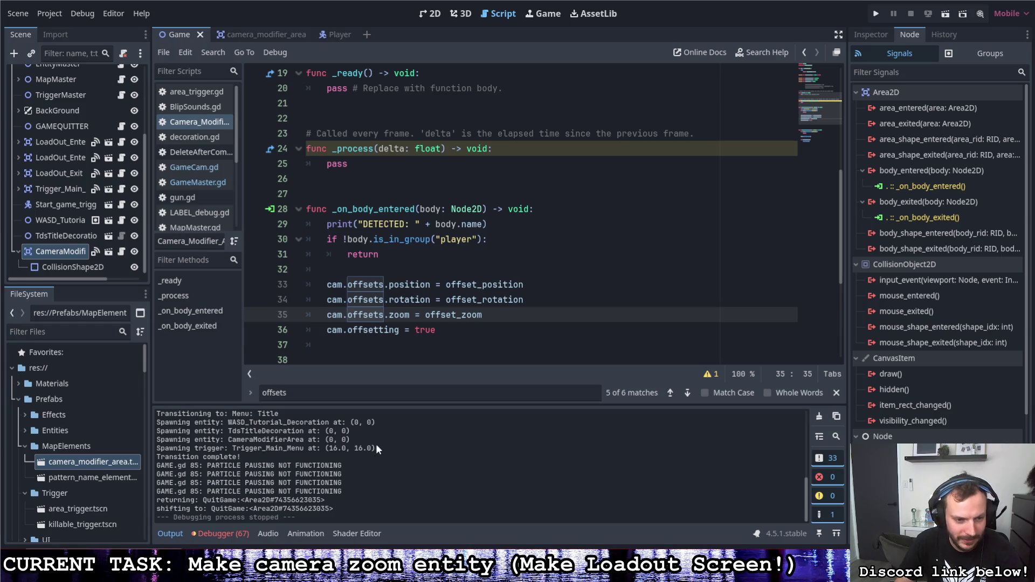
{"action": "scroll", "coordinate": [371, 454], "scroll_direction": "up", "scroll_amount": 3}
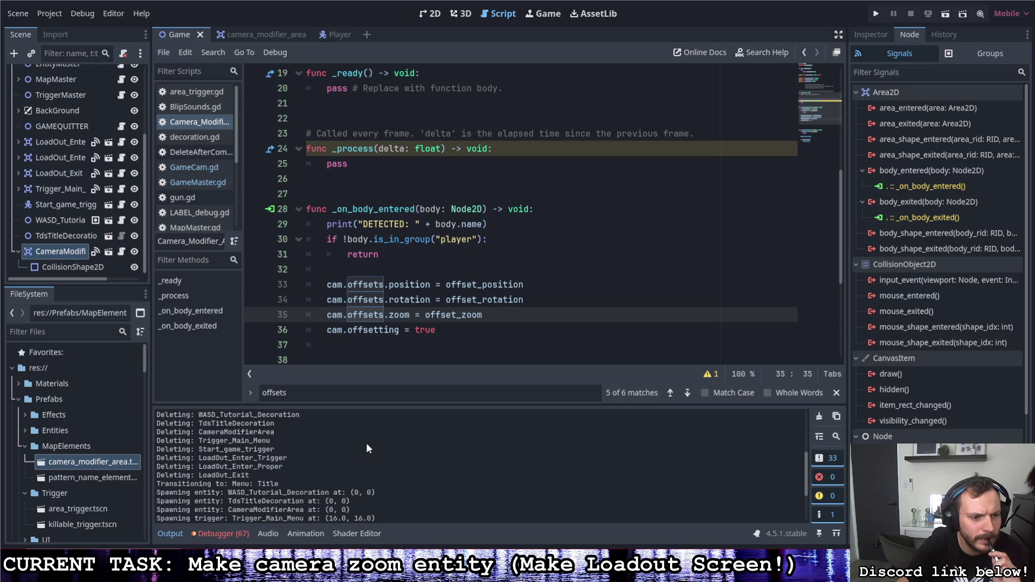
{"action": "scroll", "coordinate": [367, 447], "scroll_direction": "up", "scroll_amount": 4}
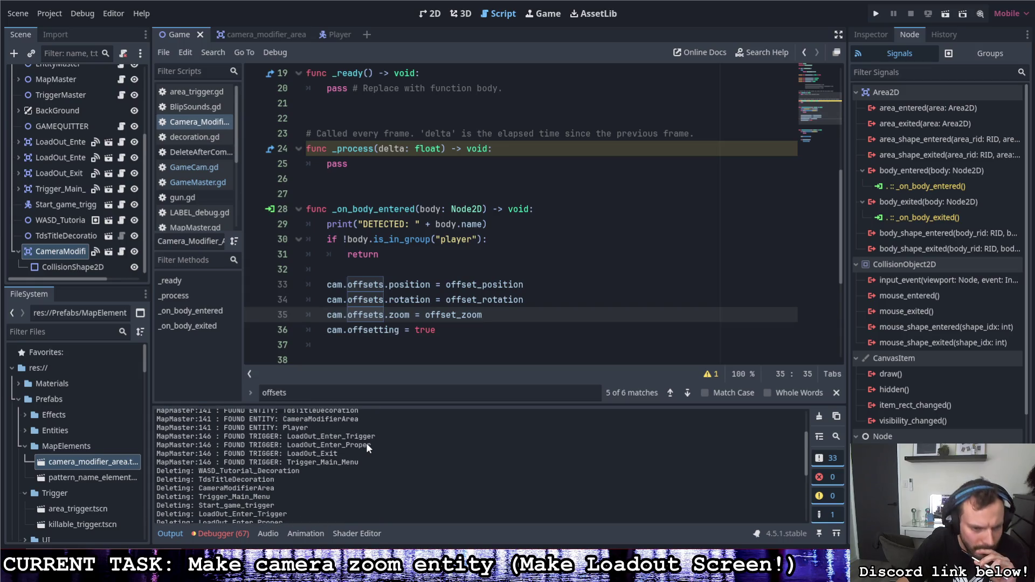
{"action": "scroll", "coordinate": [480, 215], "scroll_direction": "up", "scroll_amount": 2}
Step: Add 'var ob = get_overlapping_bodies()' at the top of _ready
{"action": "left_click", "coordinate": [479, 163]}
{"action": "key", "text": "Return"}
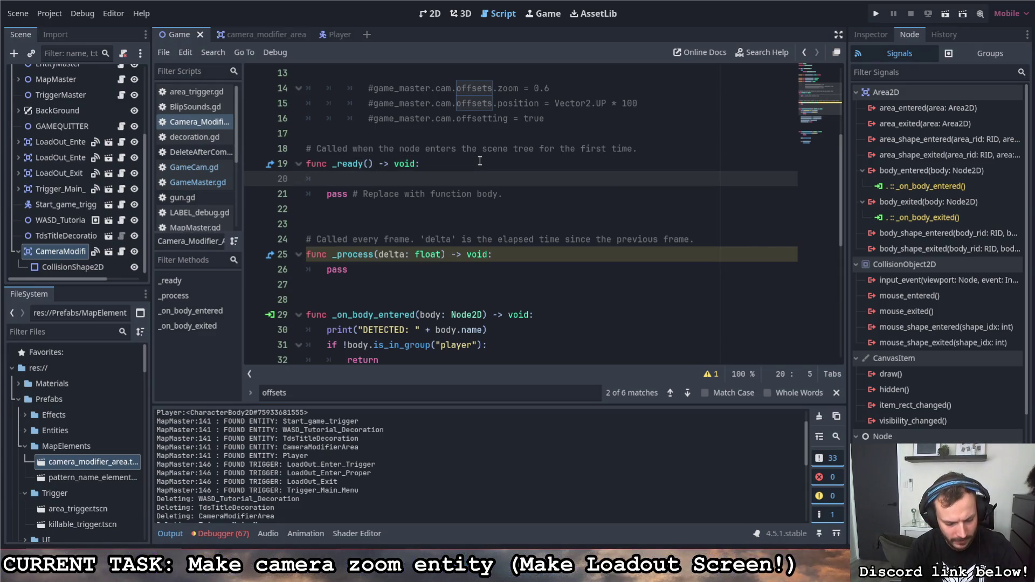
{"action": "type", "text": "erla"}
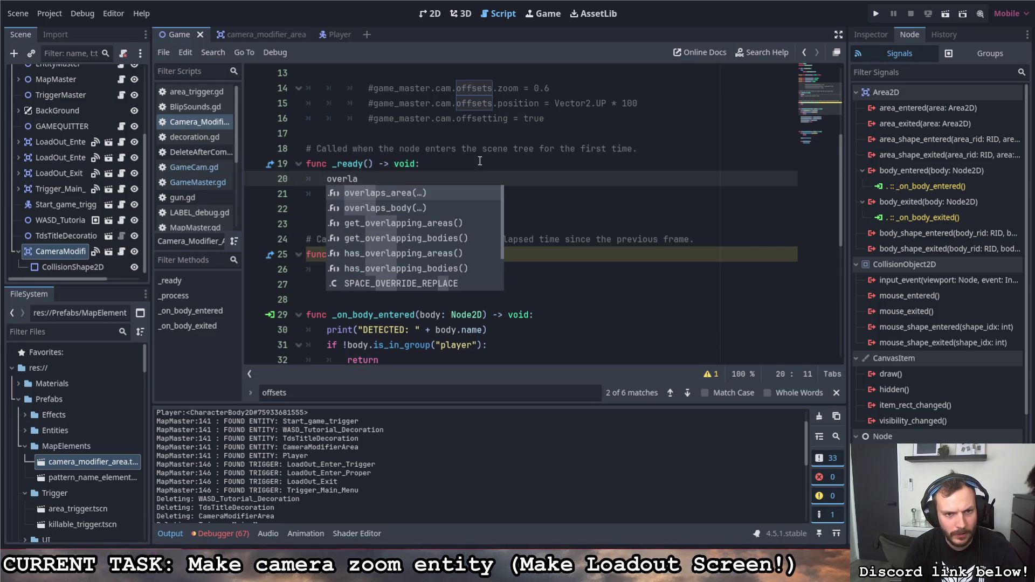
{"action": "key", "text": "Down"}
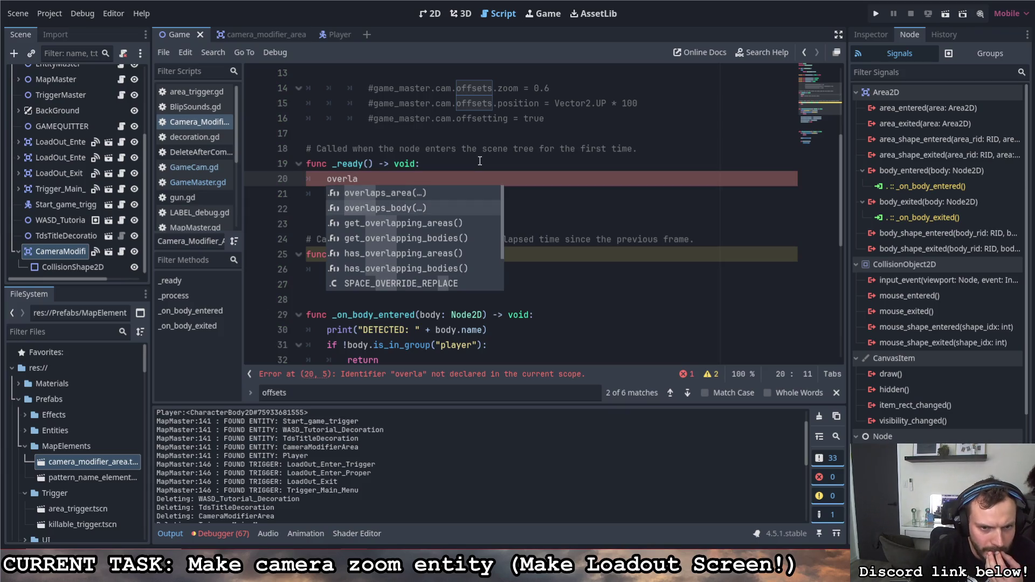
{"action": "key", "text": "Down"}
{"action": "key", "text": "Down"}
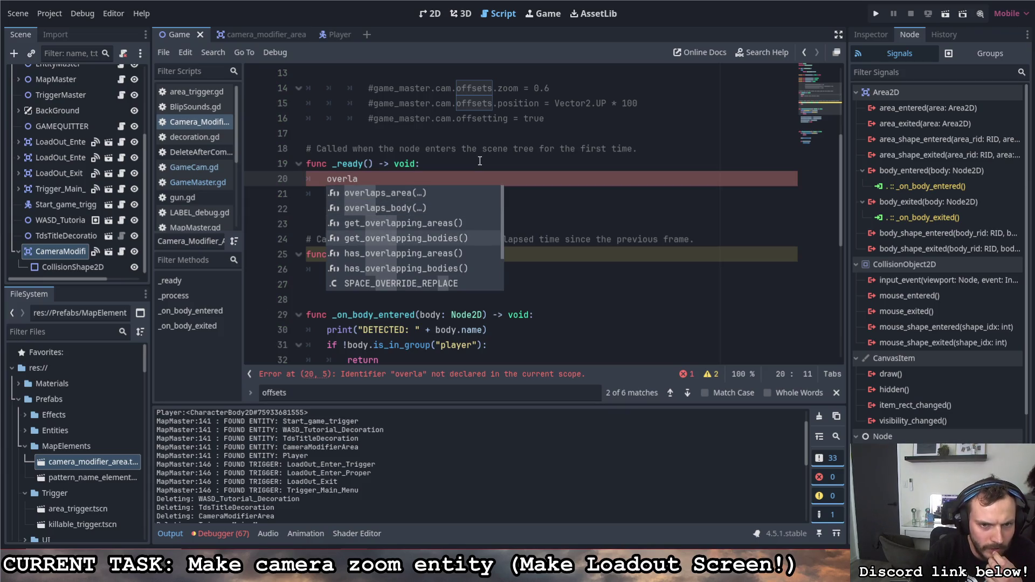
{"action": "key", "text": "Return"}
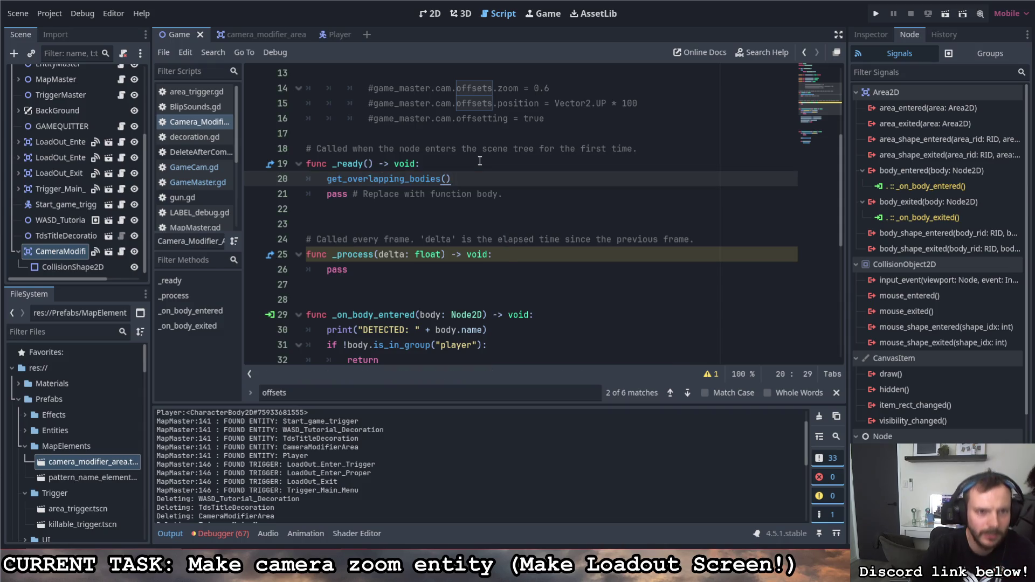
{"action": "left_click", "coordinate": [326, 179]}
{"action": "type", "text": "var ob ="}
Step: Loop 'for b in ob:' calling _on_body_entered(b) for each overlapping body
{"action": "left_click", "coordinate": [522, 178]}
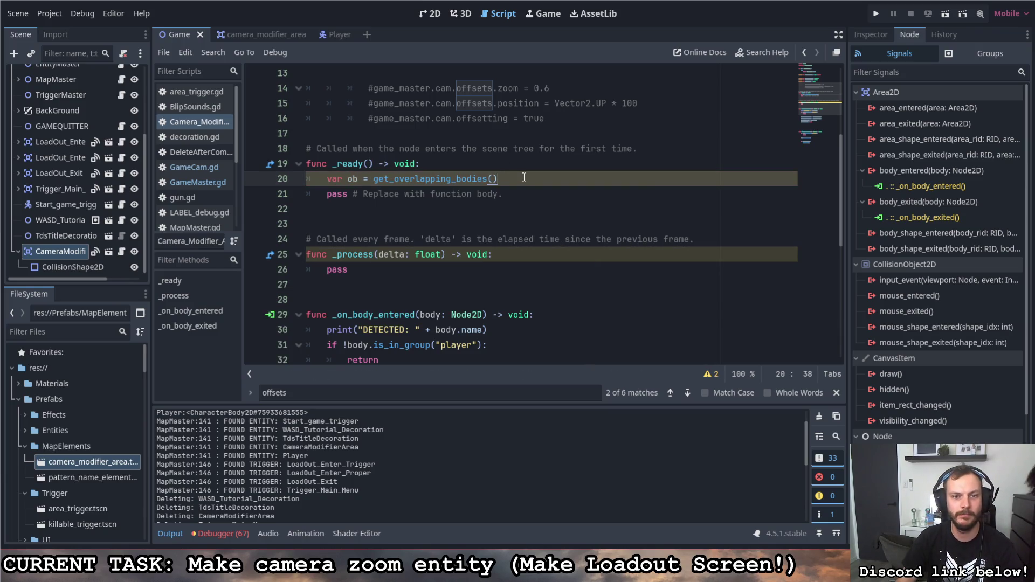
{"action": "key", "text": "Return"}
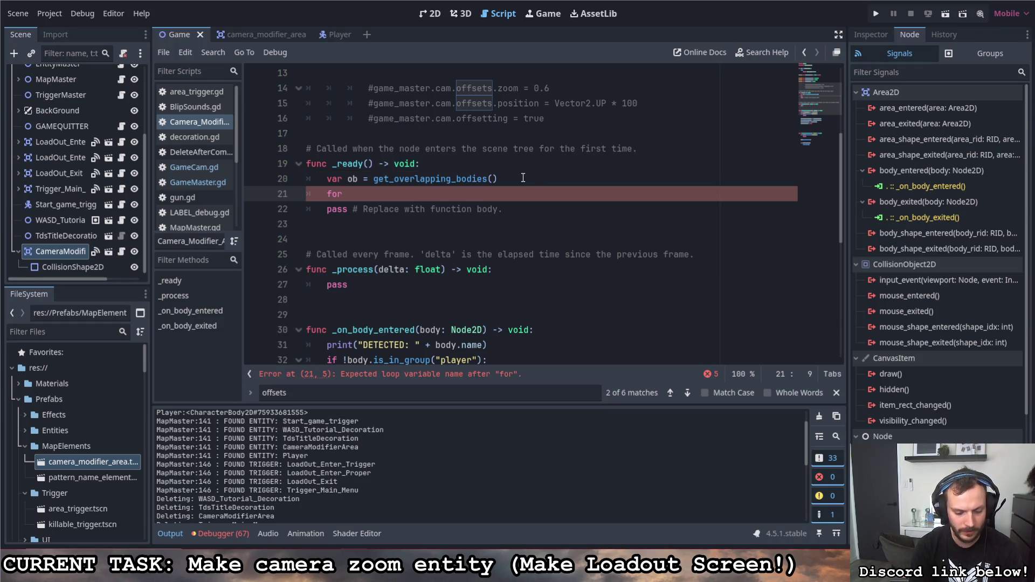
{"action": "type", "text": "b:"}
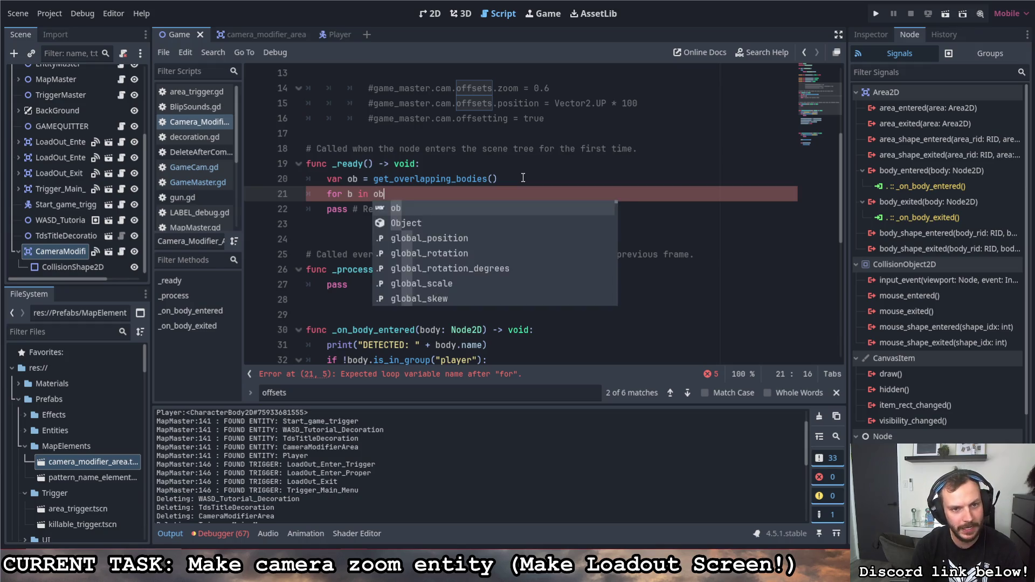
{"action": "key", "text": "Return"}
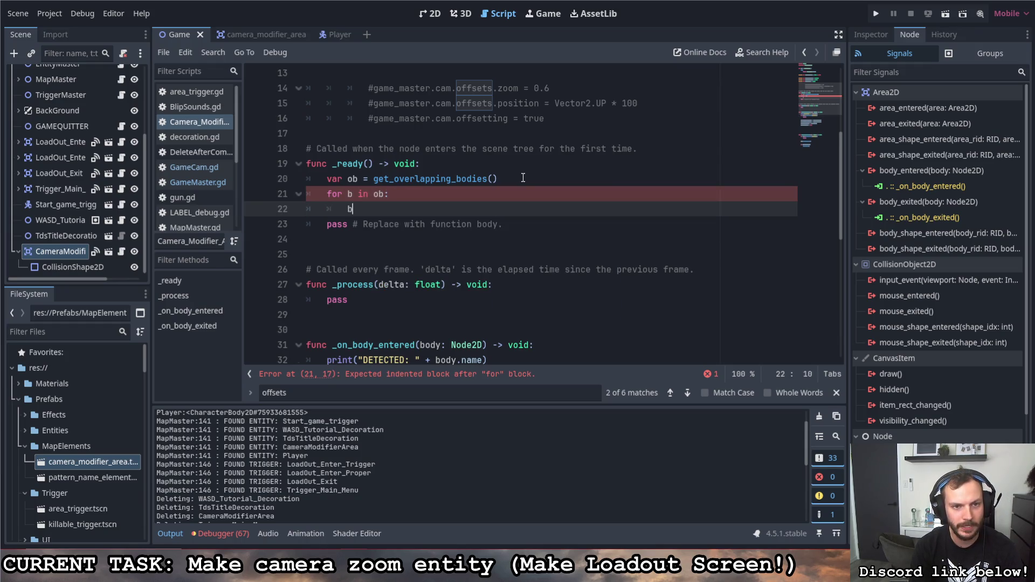
{"action": "type", "text": "."}
{"action": "key", "text": "BackSpace"}
{"action": "key", "text": "BackSpace"}
{"action": "type", "text": "on"}
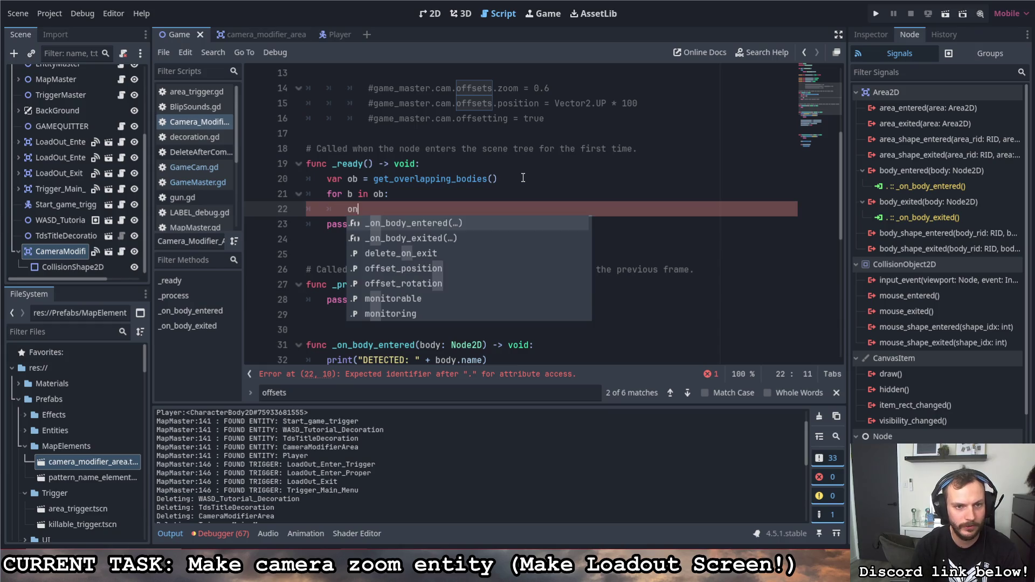
{"action": "key", "text": "Return"}
{"action": "type", "text": "body_entered(b"}
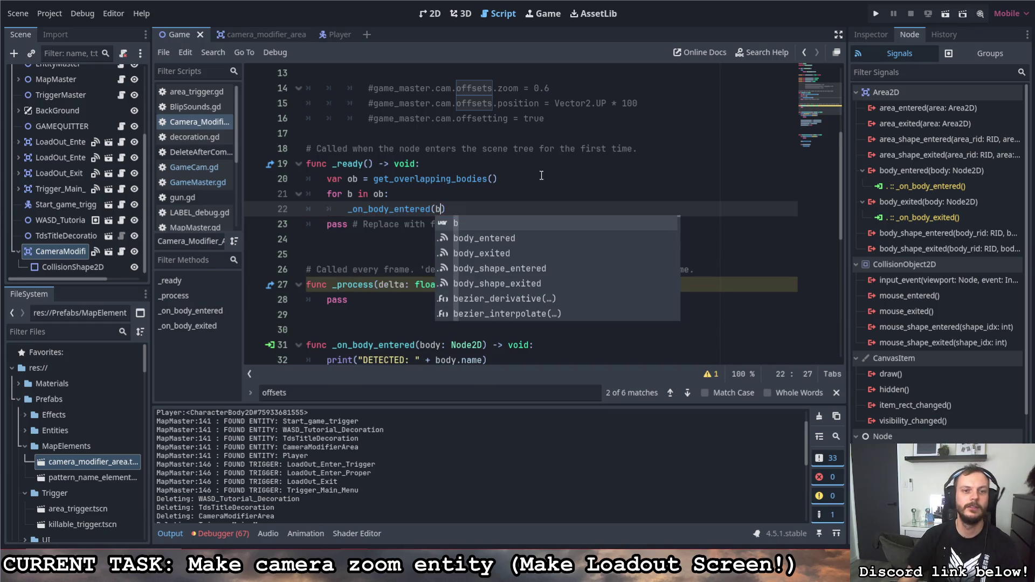
{"action": "left_click", "coordinate": [535, 176]}
Step: Look up the documentation for get_overlapping_bodies from the editor's context menu
{"action": "right_click", "coordinate": [456, 179]}
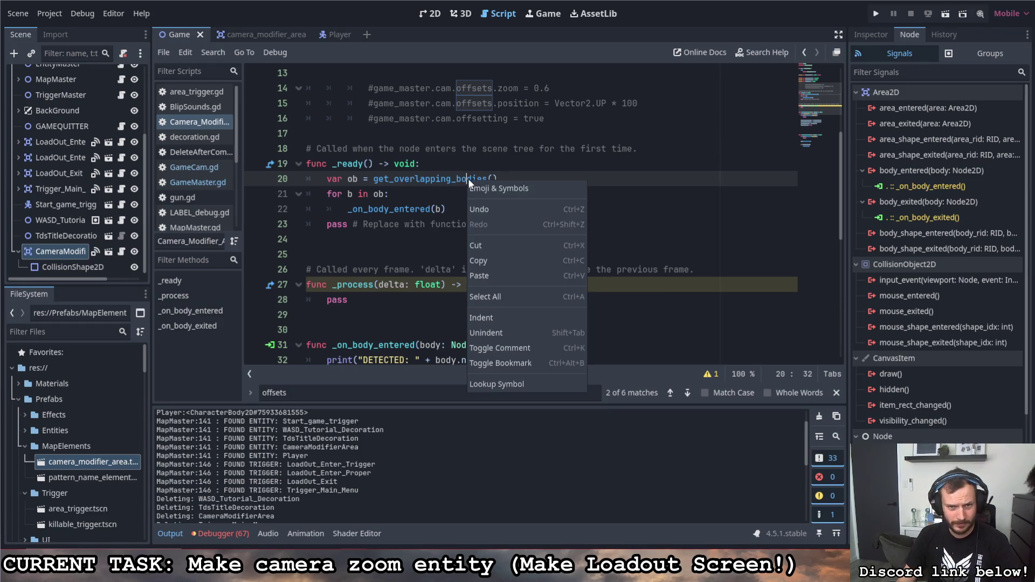
{"action": "key", "text": "Escape"}
{"action": "double_click", "coordinate": [456, 178]}
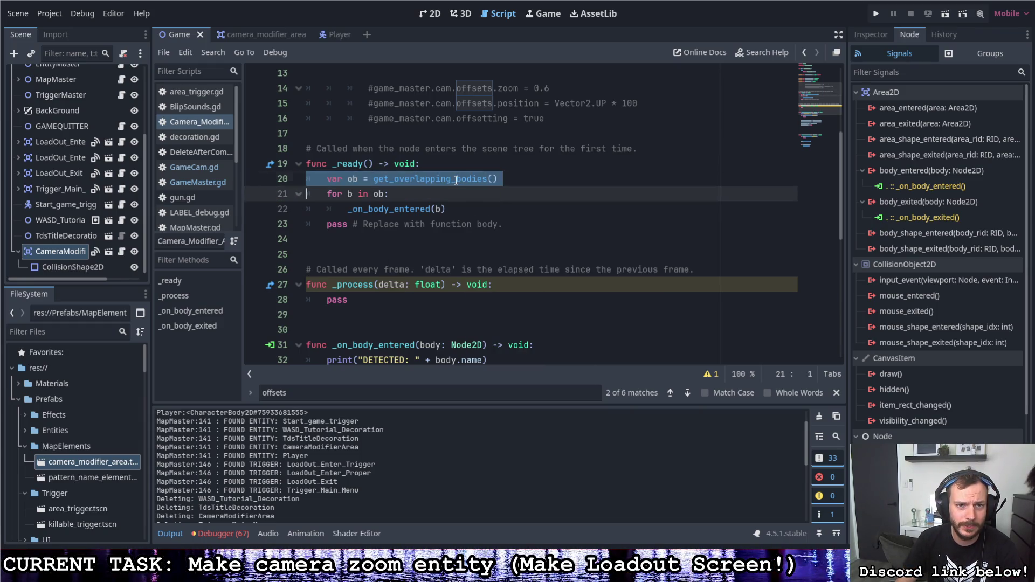
{"action": "left_click", "coordinate": [509, 177]}
{"action": "double_click", "coordinate": [472, 179]}
{"action": "right_click", "coordinate": [472, 179]}
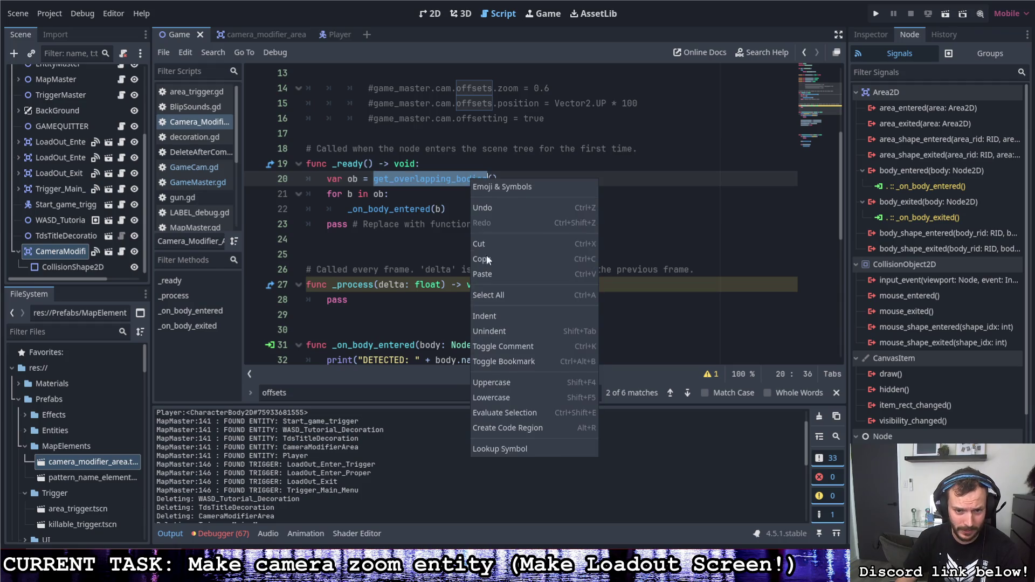
{"action": "left_click", "coordinate": [511, 443]}
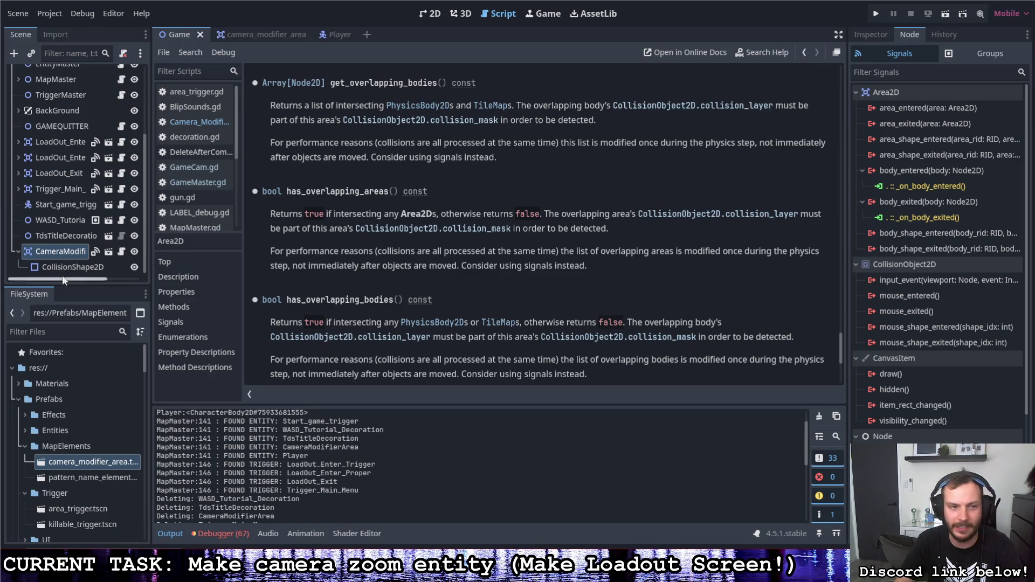
Step: Inspect the area's Collision layer and mask settings, then switch to the Player scene
{"action": "left_click", "coordinate": [865, 36]}
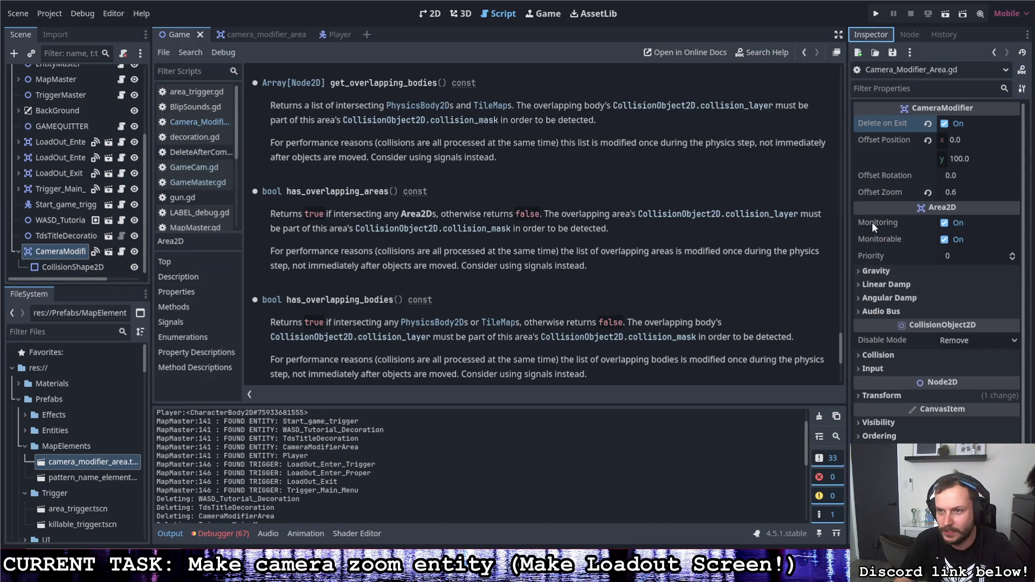
{"action": "left_click", "coordinate": [877, 354]}
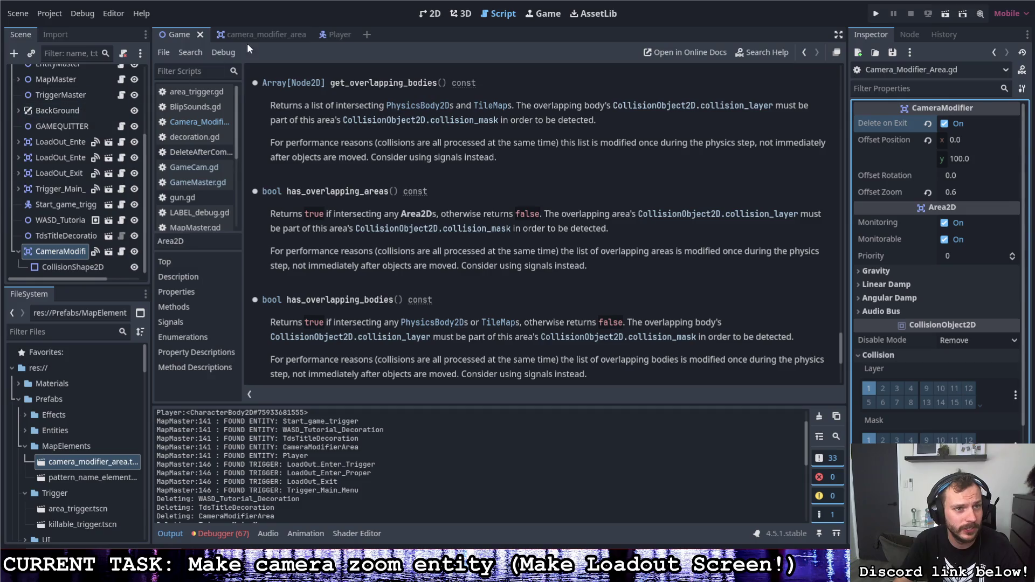
{"action": "left_click", "coordinate": [324, 34]}
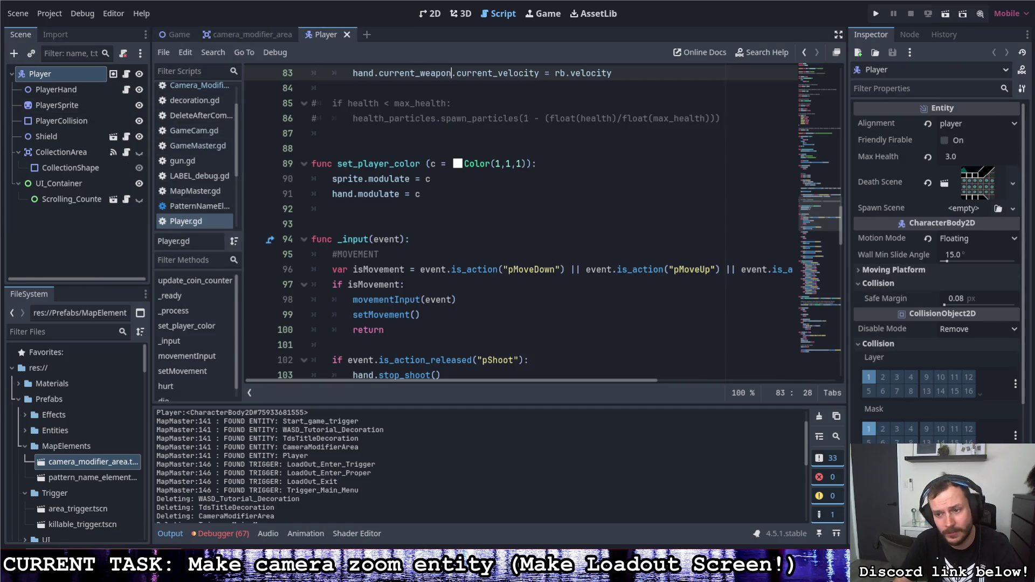
Step: Run the game, advance from the Title screen to the Main Menu, then quit
{"action": "left_click", "coordinate": [875, 13]}
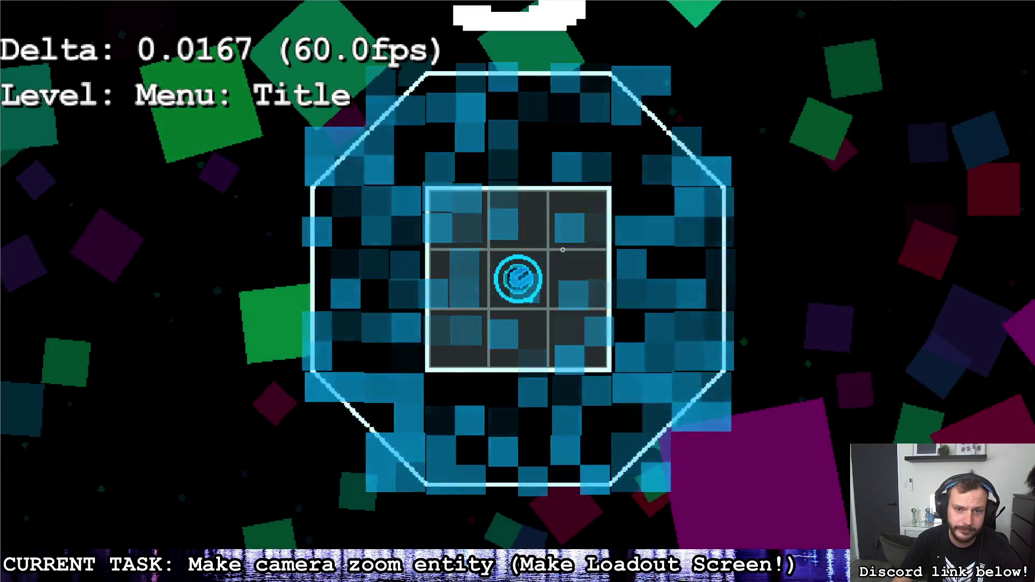
{"action": "left_click", "coordinate": [562, 250]}
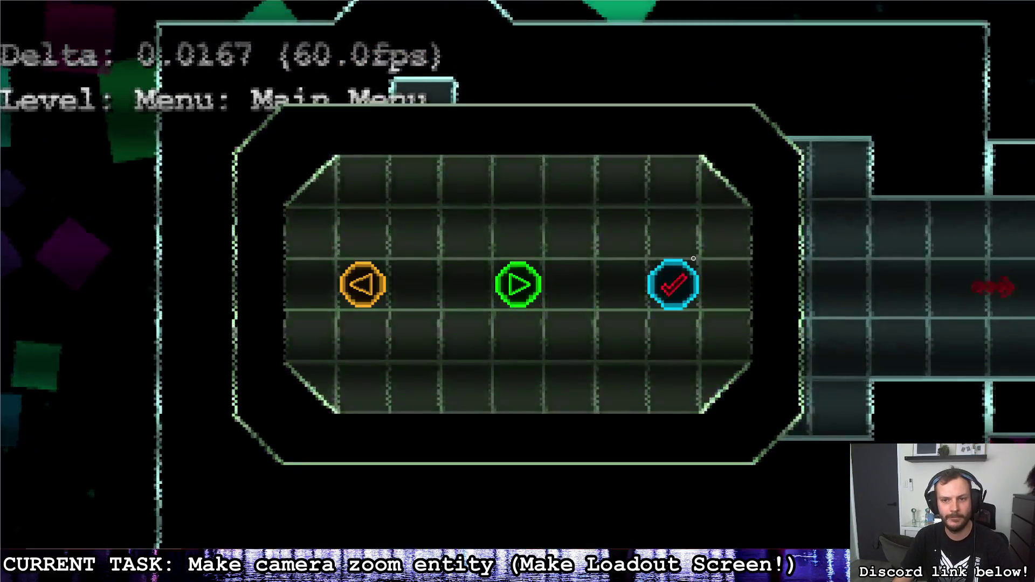
{"action": "left_click", "coordinate": [694, 259]}
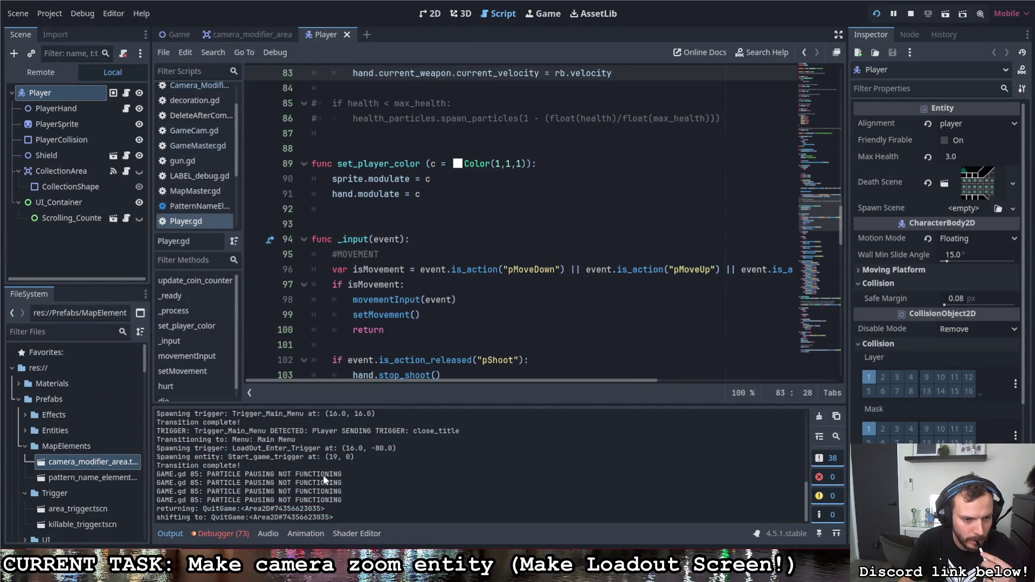
Step: Inspect the CameraModifierArea spawn and Trigger_Main_Menu log lines, then return to camera_modifier_area
{"action": "scroll", "coordinate": [314, 471], "scroll_direction": "up", "scroll_amount": 3}
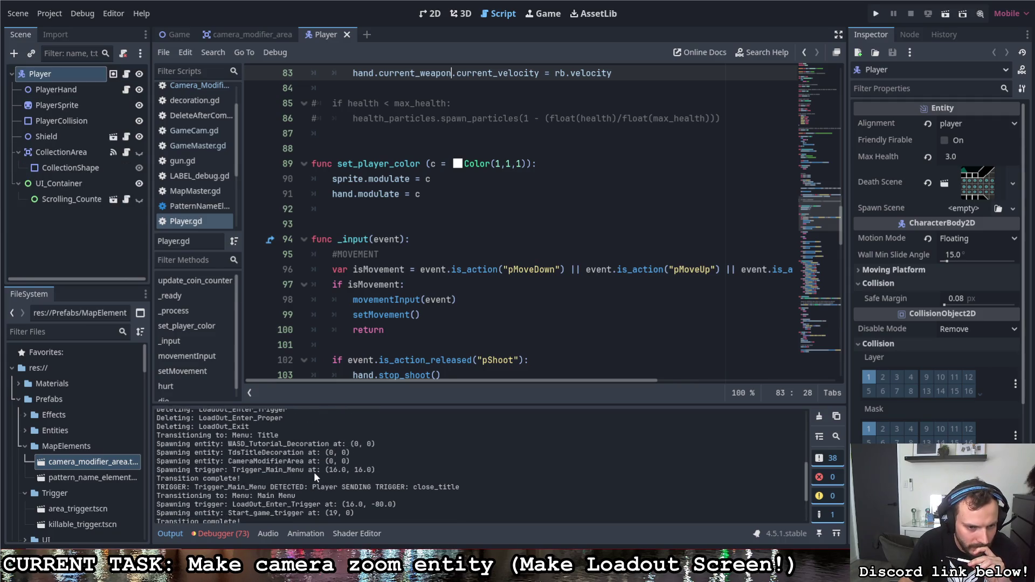
{"action": "scroll", "coordinate": [309, 472], "scroll_direction": "up", "scroll_amount": 3}
{"action": "scroll", "coordinate": [309, 474], "scroll_direction": "down", "scroll_amount": 3}
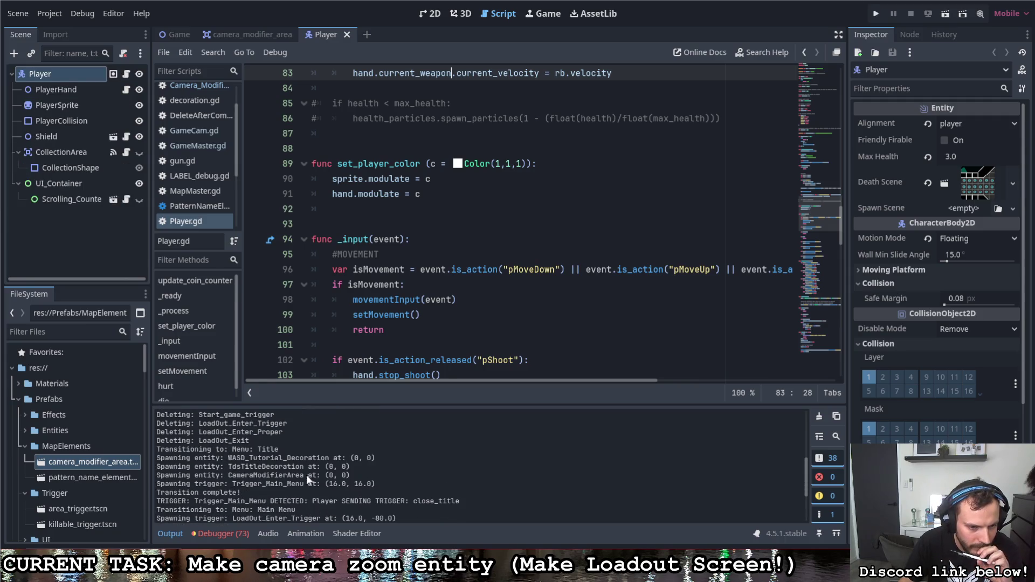
{"action": "left_click_drag", "start_coordinate": [227, 461], "coordinate": [312, 461]}
{"action": "left_click", "coordinate": [166, 484]}
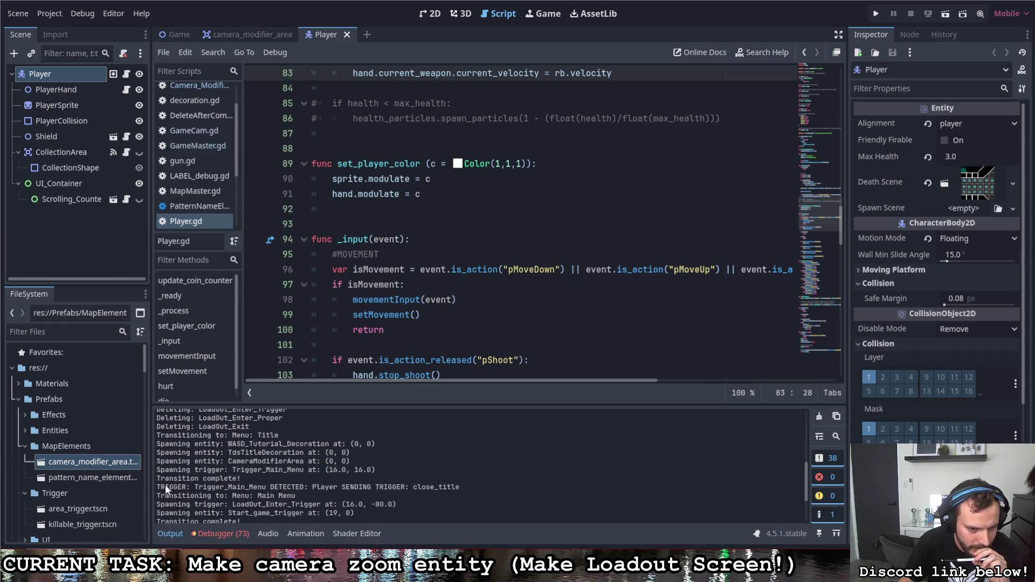
{"action": "left_click_drag", "start_coordinate": [162, 486], "coordinate": [461, 489]}
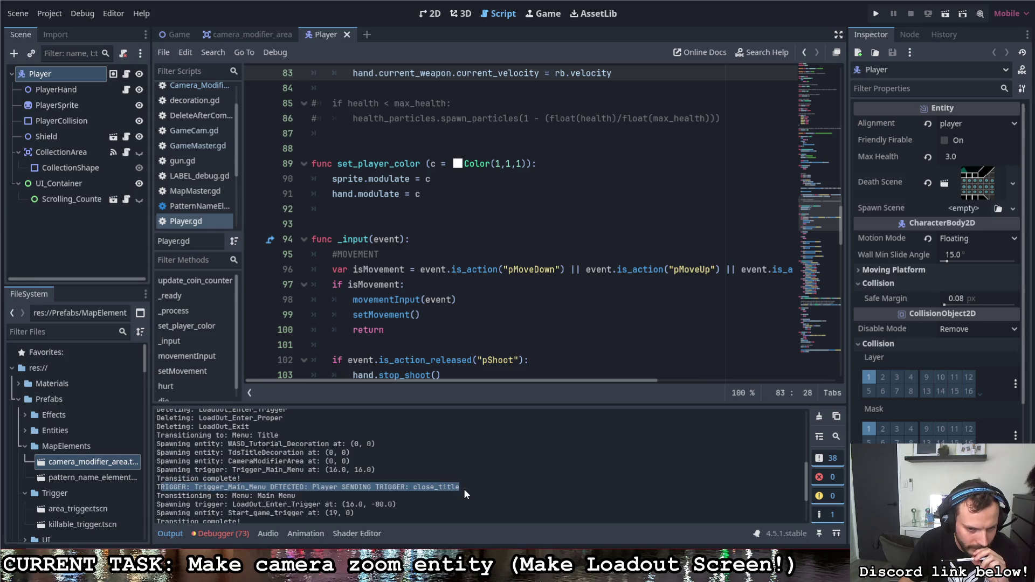
{"action": "left_click", "coordinate": [275, 476]}
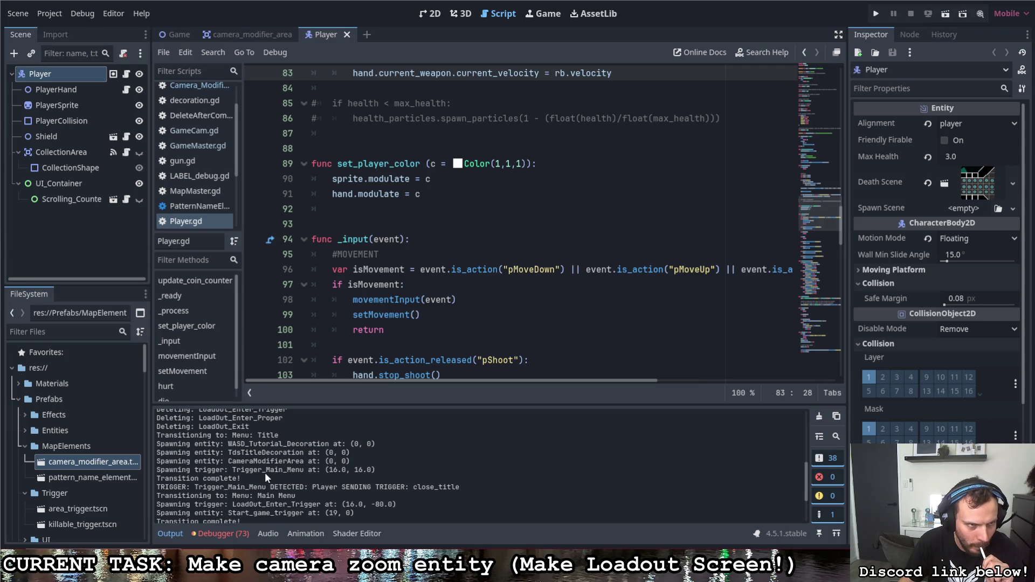
{"action": "left_click", "coordinate": [215, 37]}
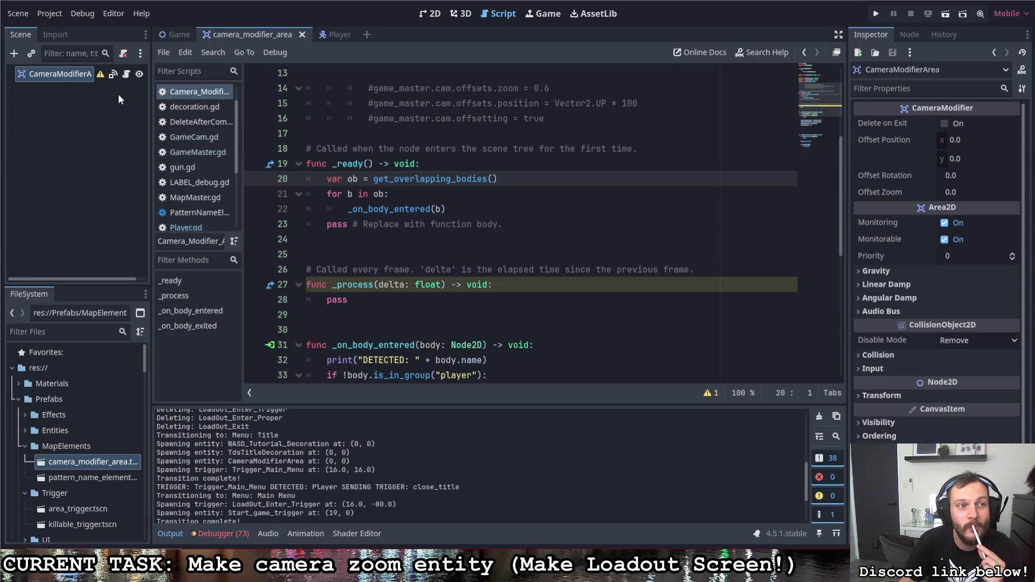
{"action": "left_click", "coordinate": [181, 34]}
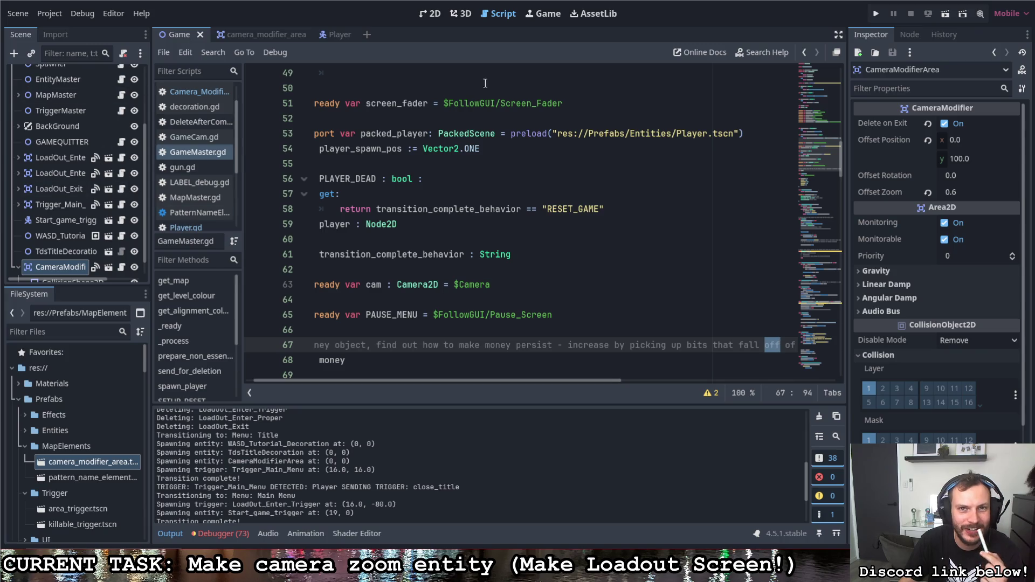
{"action": "left_click", "coordinate": [429, 17]}
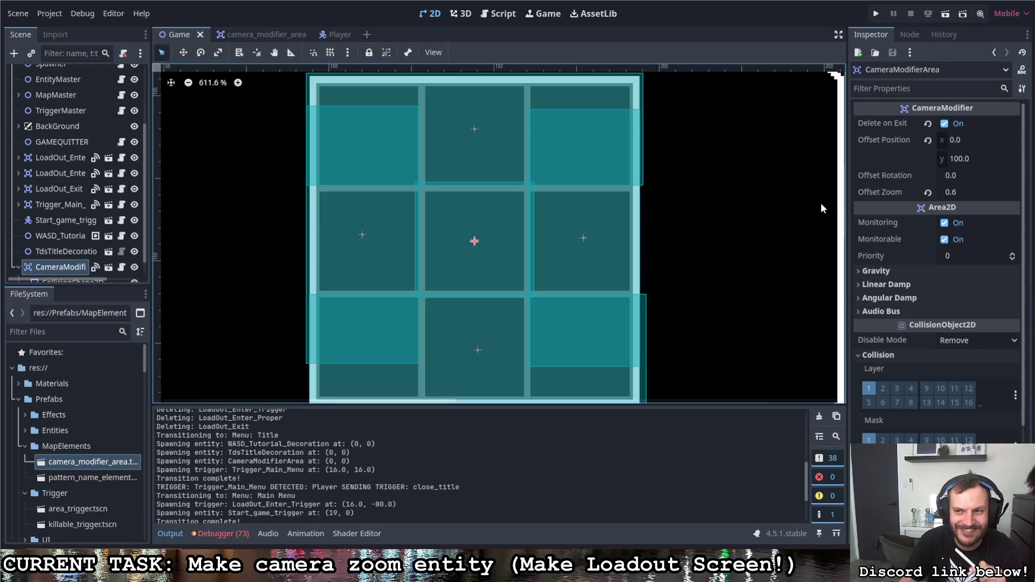
{"action": "scroll", "coordinate": [59, 238], "scroll_direction": "down", "scroll_amount": 1}
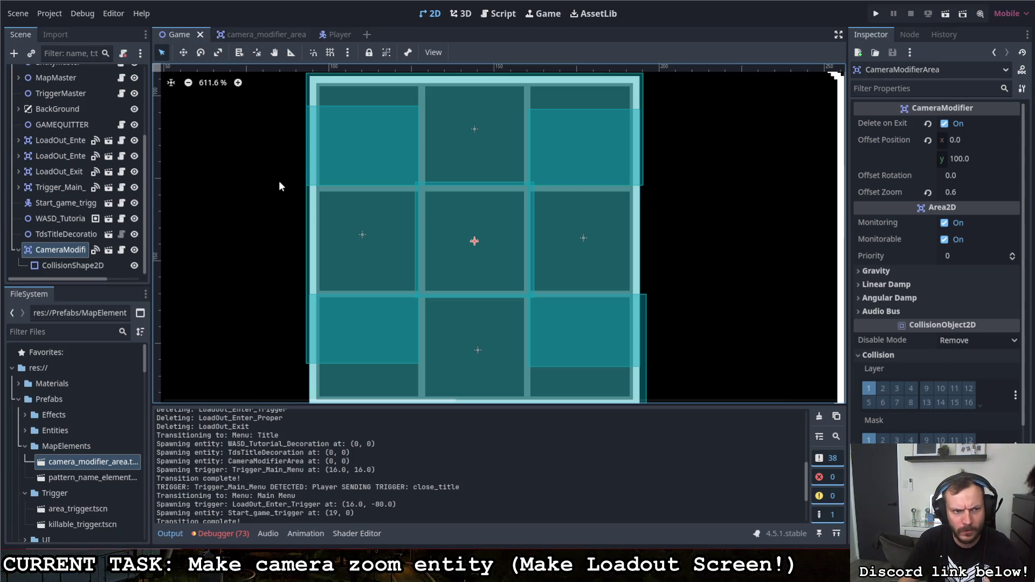
{"action": "left_click", "coordinate": [337, 37]}
{"action": "left_click", "coordinate": [74, 72]}
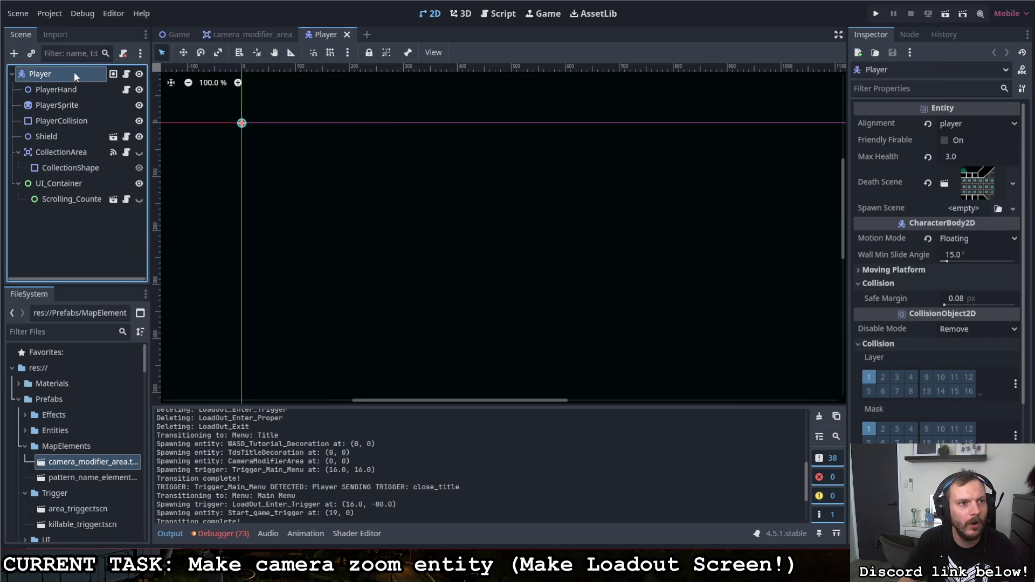
{"action": "left_click", "coordinate": [238, 32]}
{"action": "left_click", "coordinate": [124, 74]}
{"action": "scroll", "coordinate": [422, 266], "scroll_direction": "down", "scroll_amount": 1}
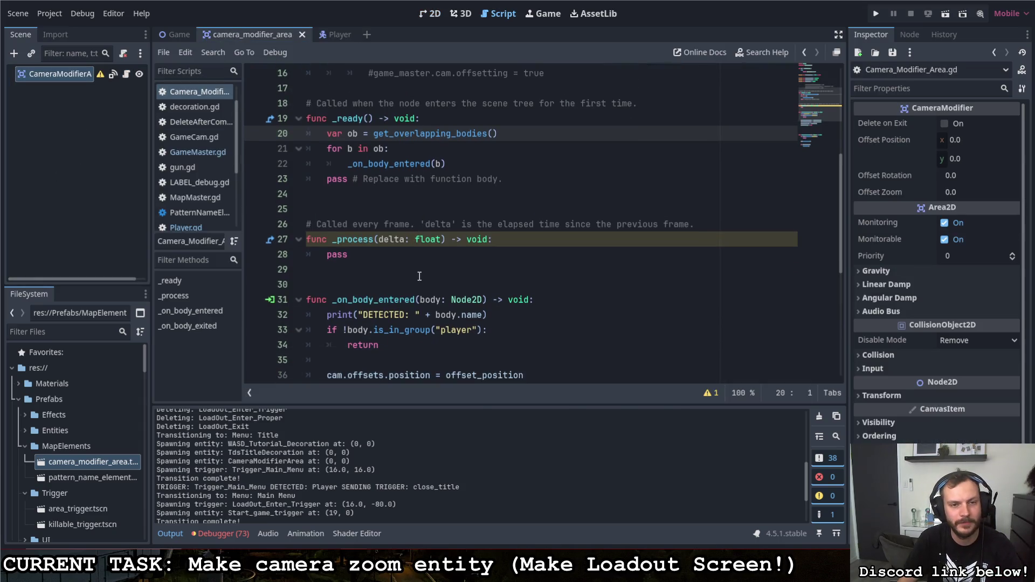
Step: Add 'for c in get_children(): c.owner = self' at the top of _ready and run the game
{"action": "scroll", "coordinate": [426, 267], "scroll_direction": "up", "scroll_amount": 2}
{"action": "left_click", "coordinate": [447, 207]}
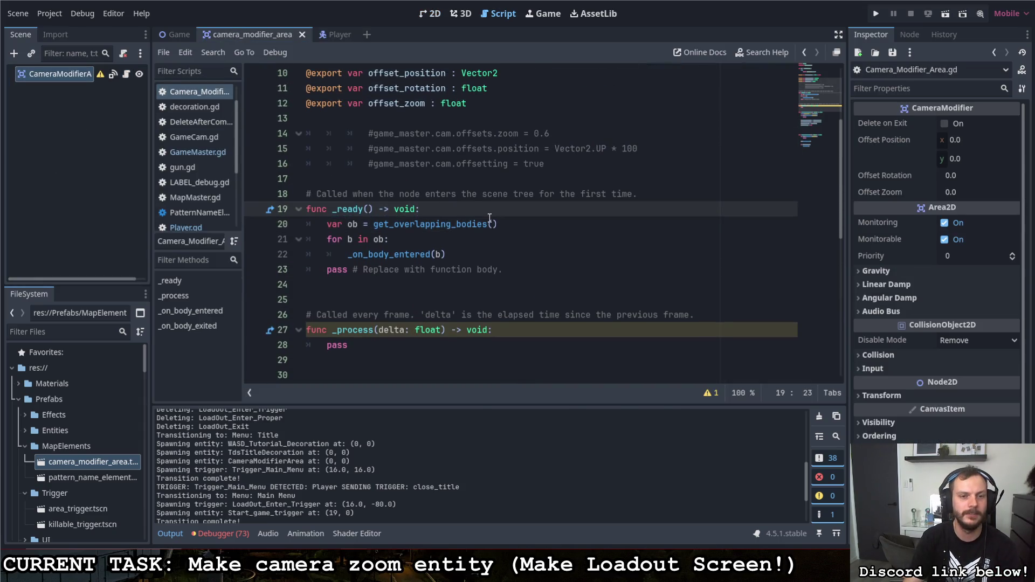
{"action": "key", "text": "Return"}
{"action": "key", "text": "Return"}
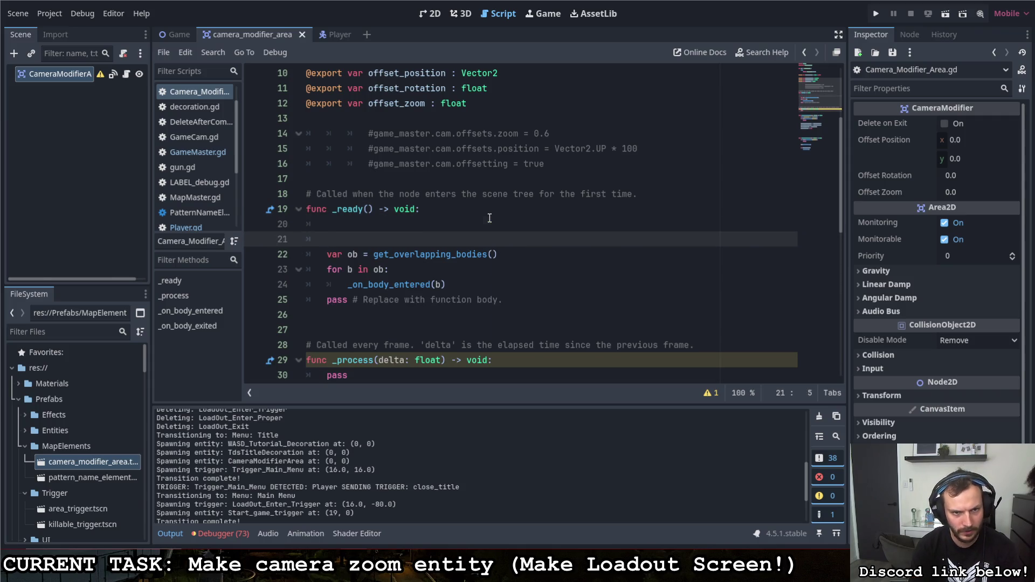
{"action": "key", "text": "Up"}
{"action": "type", "text": "for c in get"}
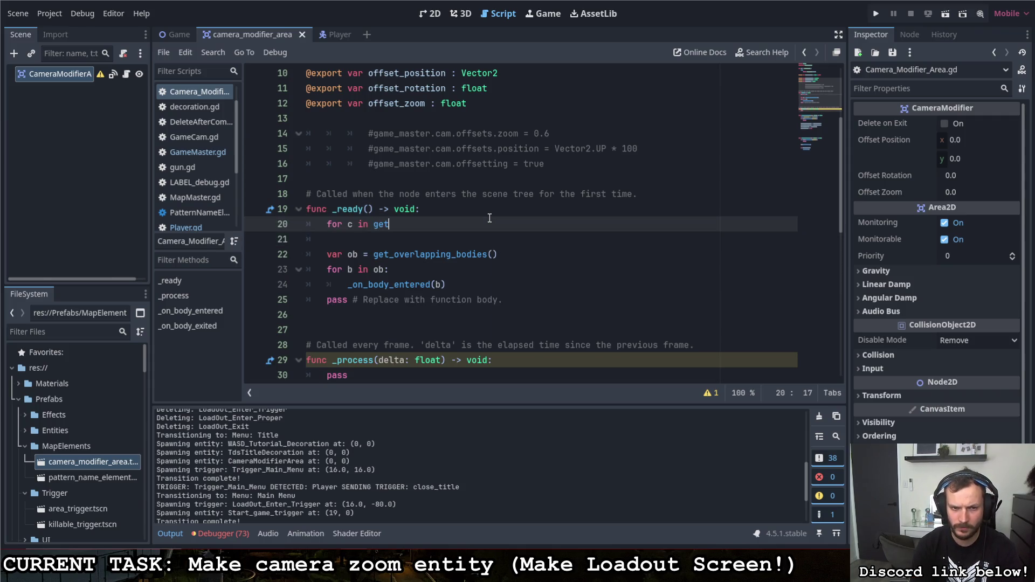
{"action": "type", "text": "_chil"}
{"action": "key", "text": "Return"}
{"action": "type", "text": ":"}
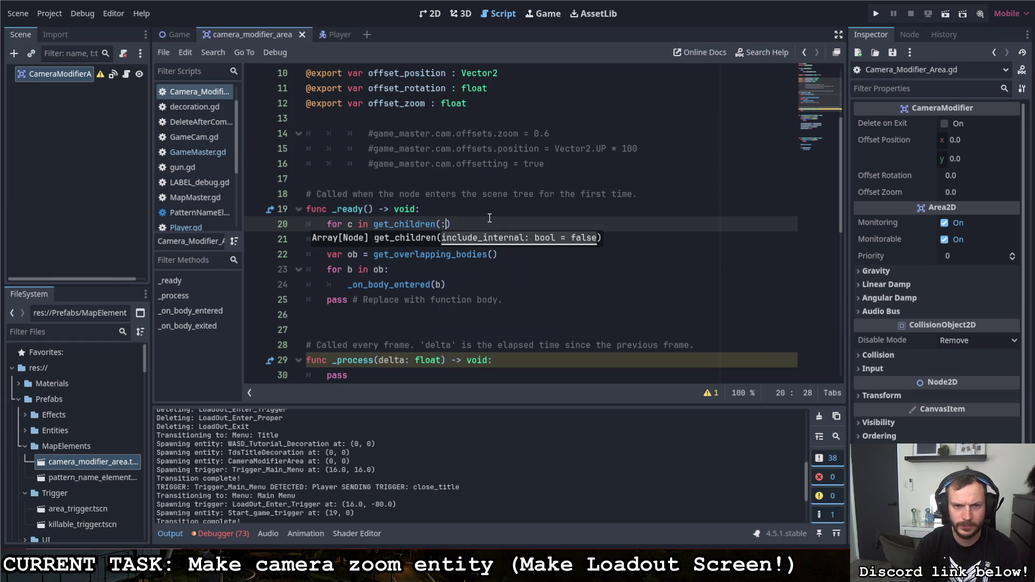
{"action": "type", "text": ":"}
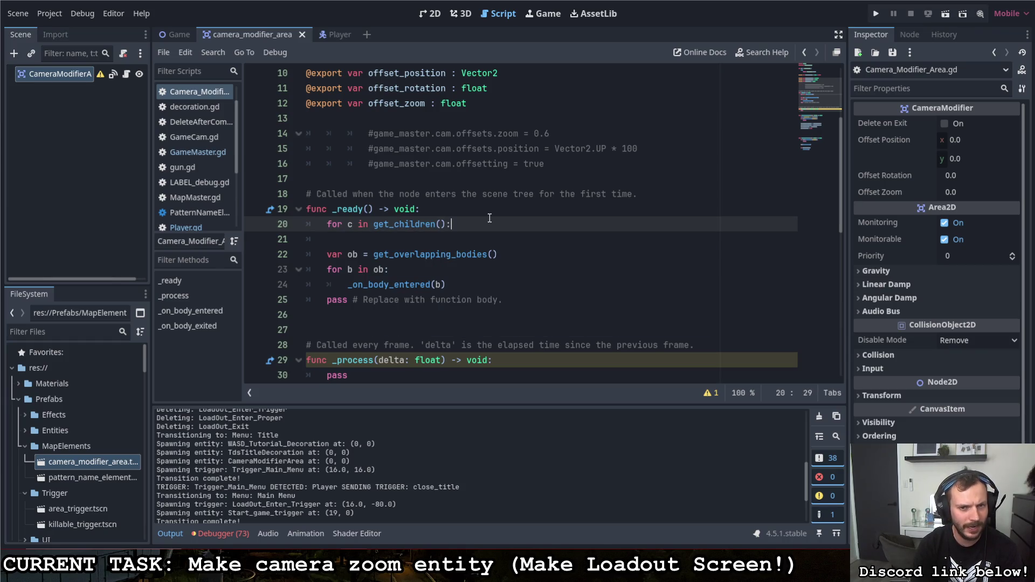
{"action": "key", "text": "Return"}
{"action": "type", "text": "owner = se"}
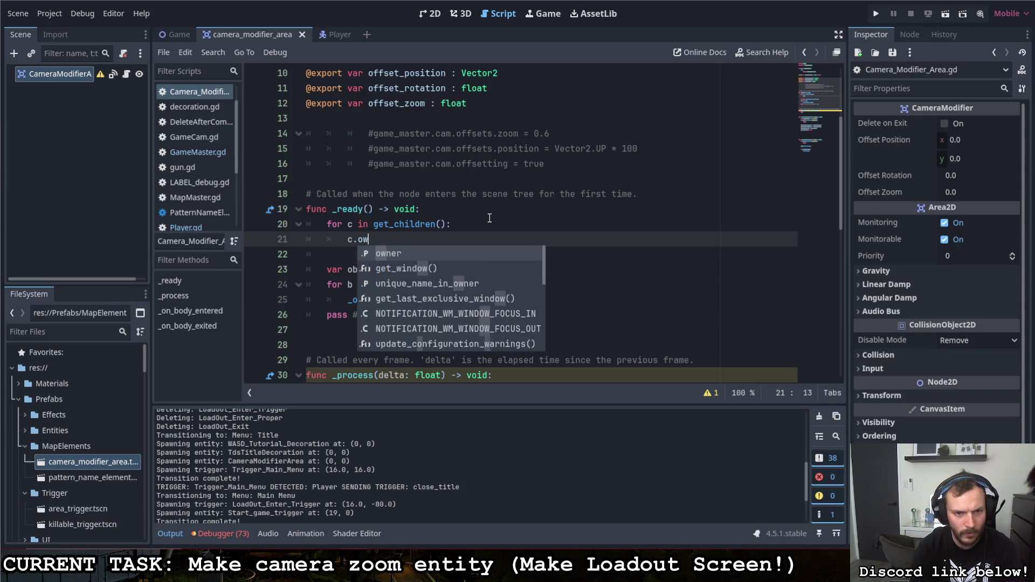
{"action": "type", "text": "lf"}
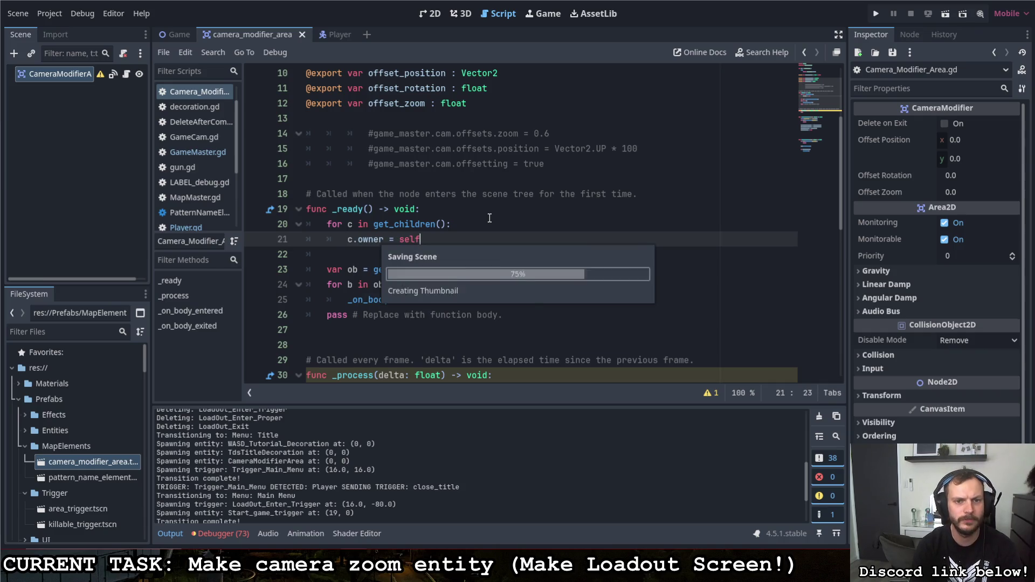
{"action": "left_click", "coordinate": [618, 218]}
{"action": "left_click", "coordinate": [873, 14]}
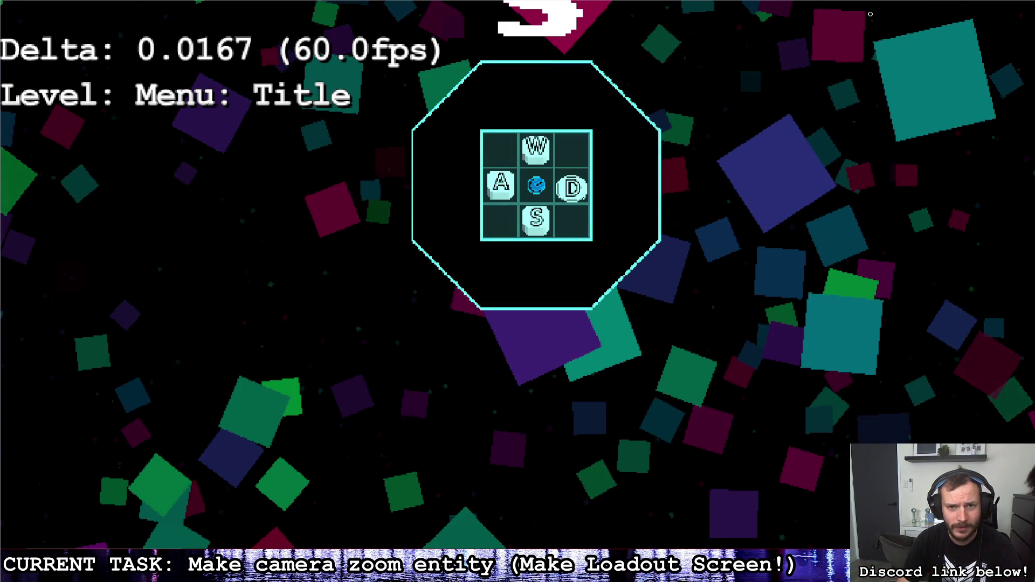
Step: Advance the running game past the title screen, then return to the Game scene
{"action": "key", "text": "d"}
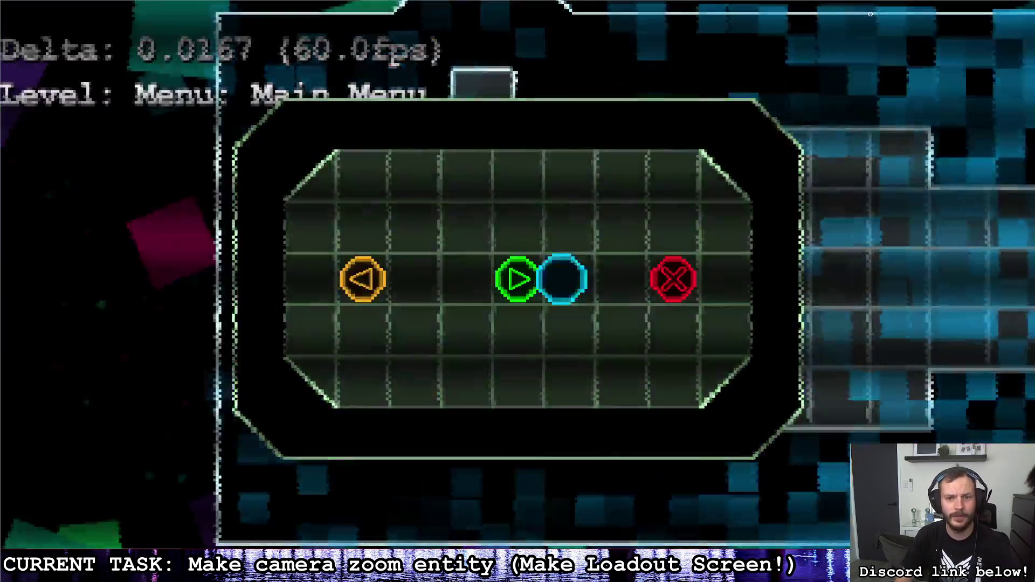
{"action": "key", "text": "d"}
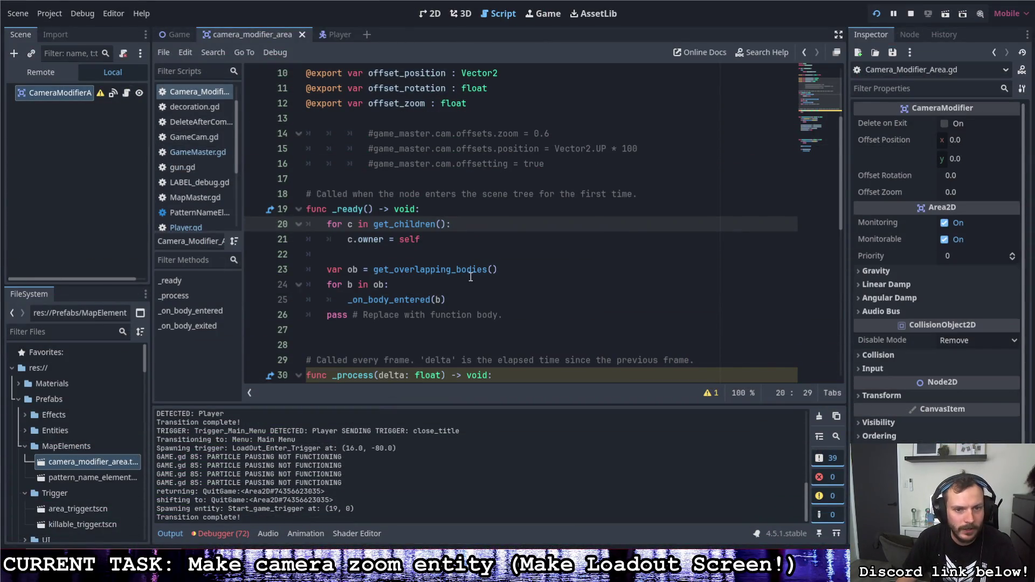
{"action": "left_click", "coordinate": [178, 34]}
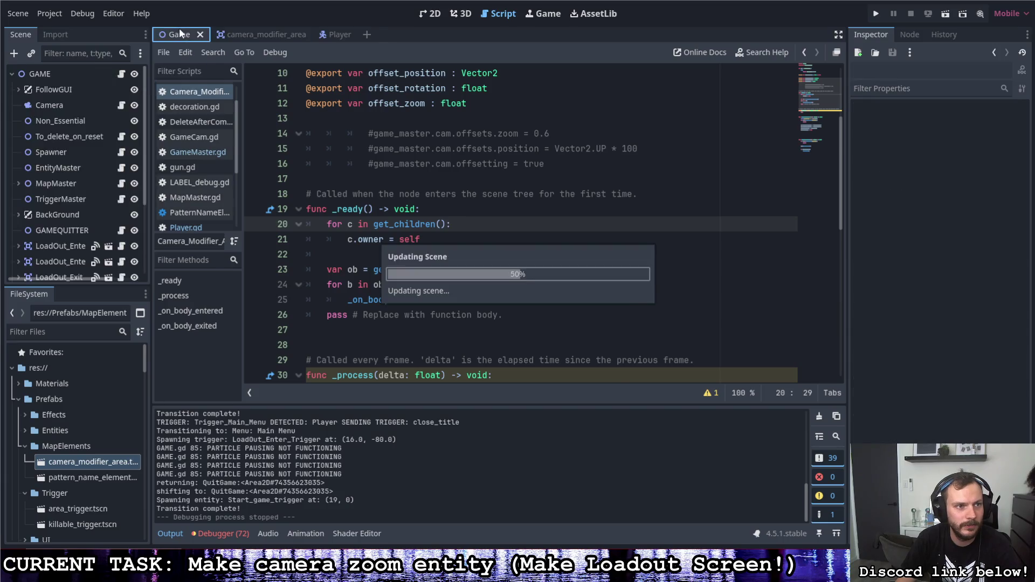
Step: Set the CameraModifierArea Offset Position Y to -100 and save the Game scene
{"action": "left_click", "coordinate": [952, 160]}
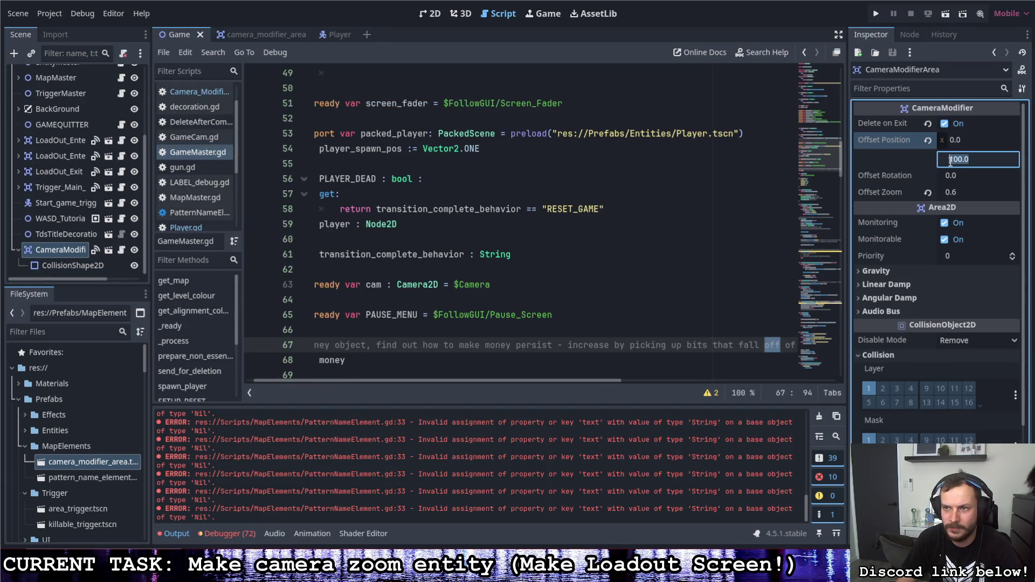
{"action": "type", "text": "-"}
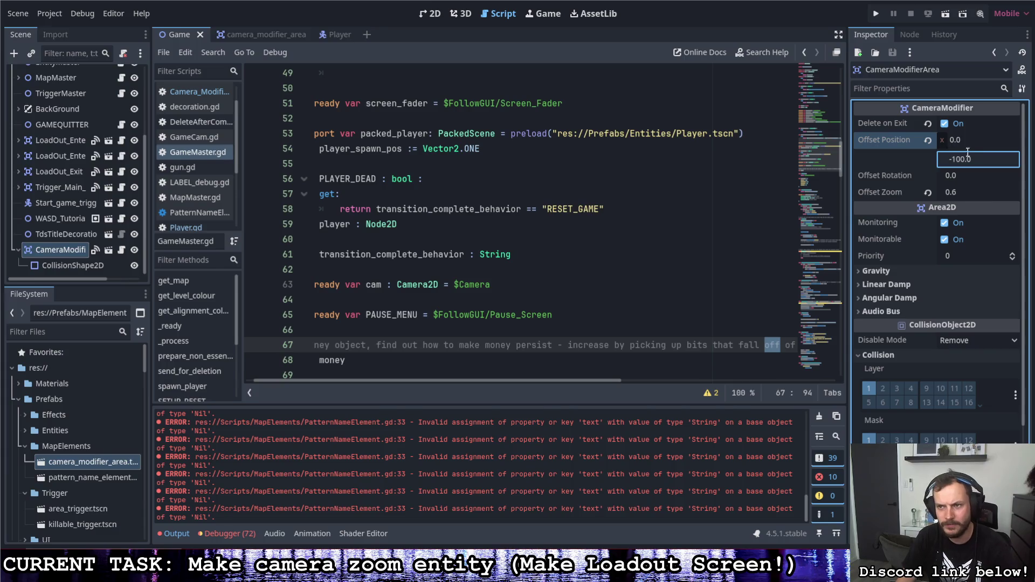
{"action": "left_click", "coordinate": [975, 142]}
{"action": "key", "text": "ctrl+s"}
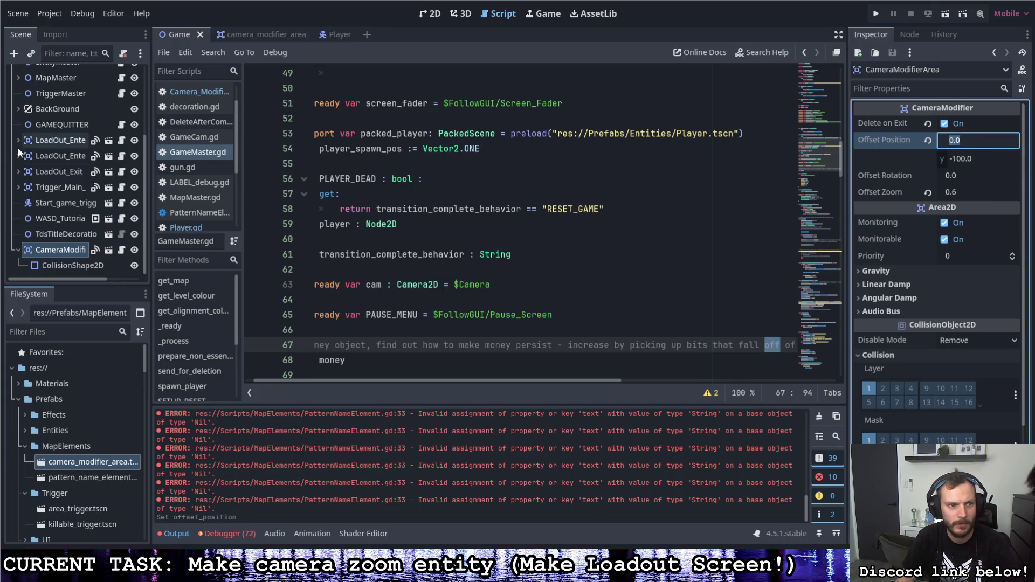
Step: Review the position entry of the offsets dictionary in GameCam.gd, then launch the game
{"action": "scroll", "coordinate": [38, 162], "scroll_direction": "up", "scroll_amount": 5}
{"action": "left_click", "coordinate": [75, 102]}
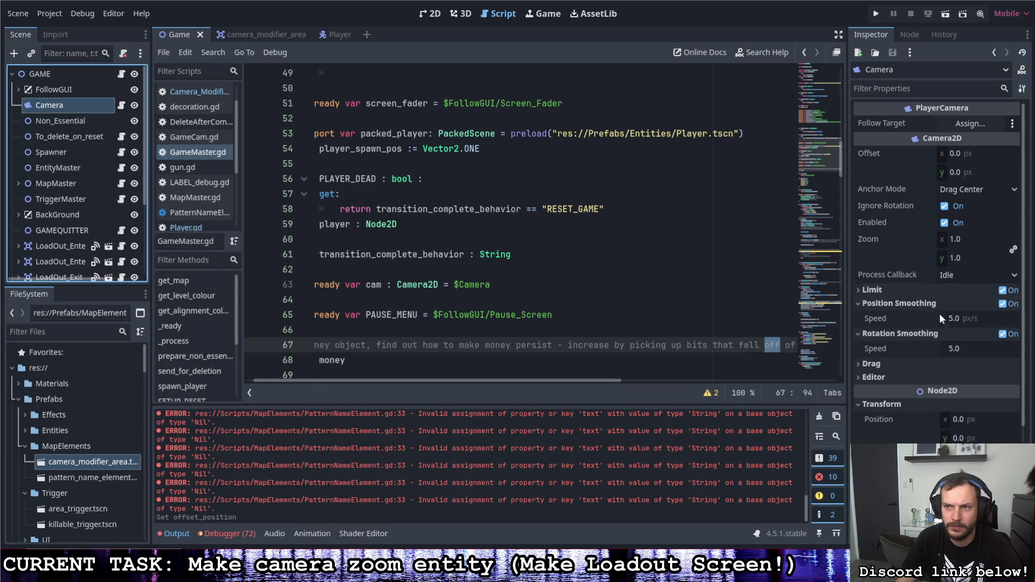
{"action": "left_click", "coordinate": [215, 136]}
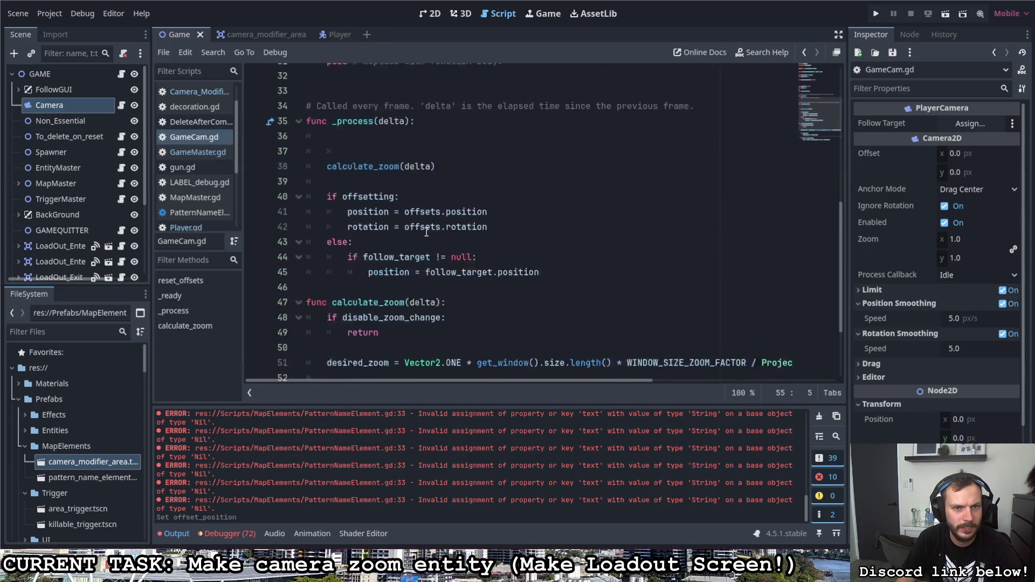
{"action": "scroll", "coordinate": [396, 215], "scroll_direction": "down", "scroll_amount": 11}
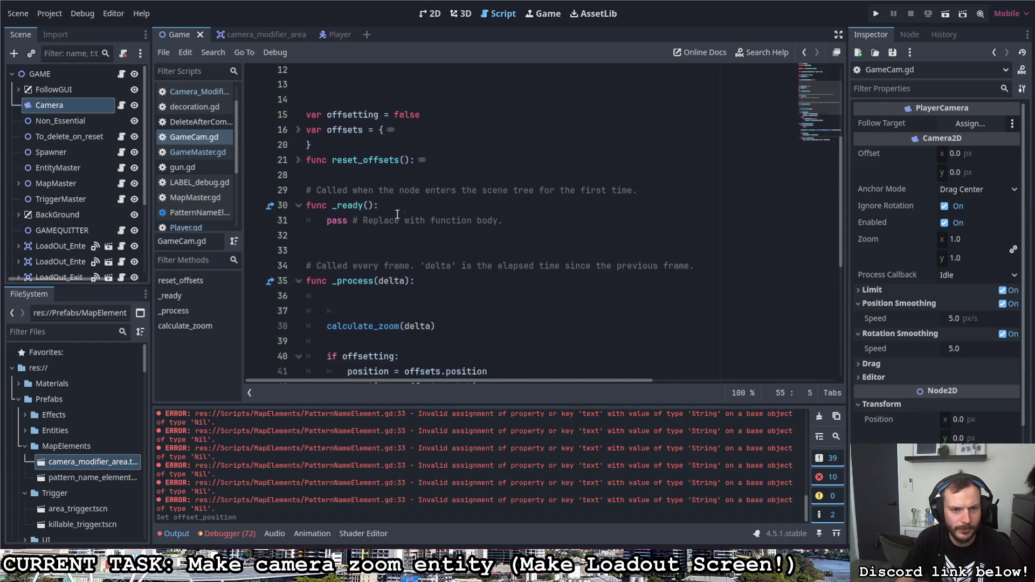
{"action": "scroll", "coordinate": [414, 217], "scroll_direction": "up", "scroll_amount": 3}
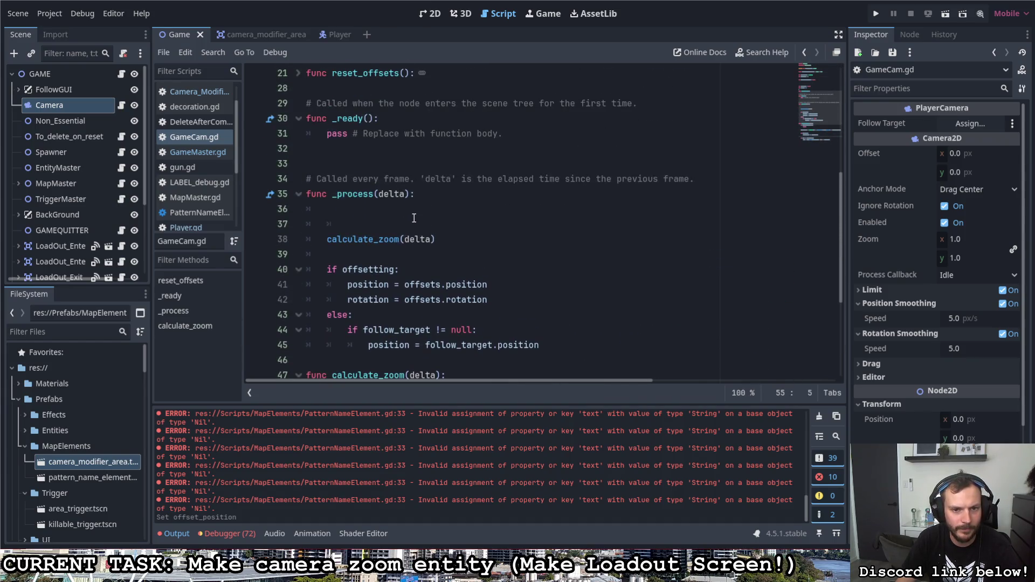
{"action": "scroll", "coordinate": [415, 212], "scroll_direction": "up", "scroll_amount": 6}
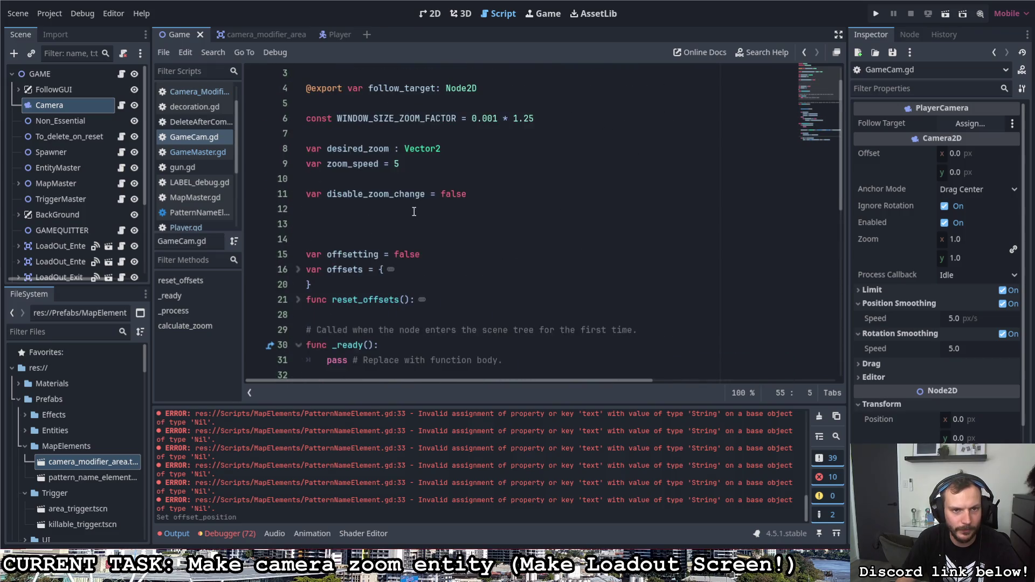
{"action": "scroll", "coordinate": [413, 211], "scroll_direction": "down", "scroll_amount": 2}
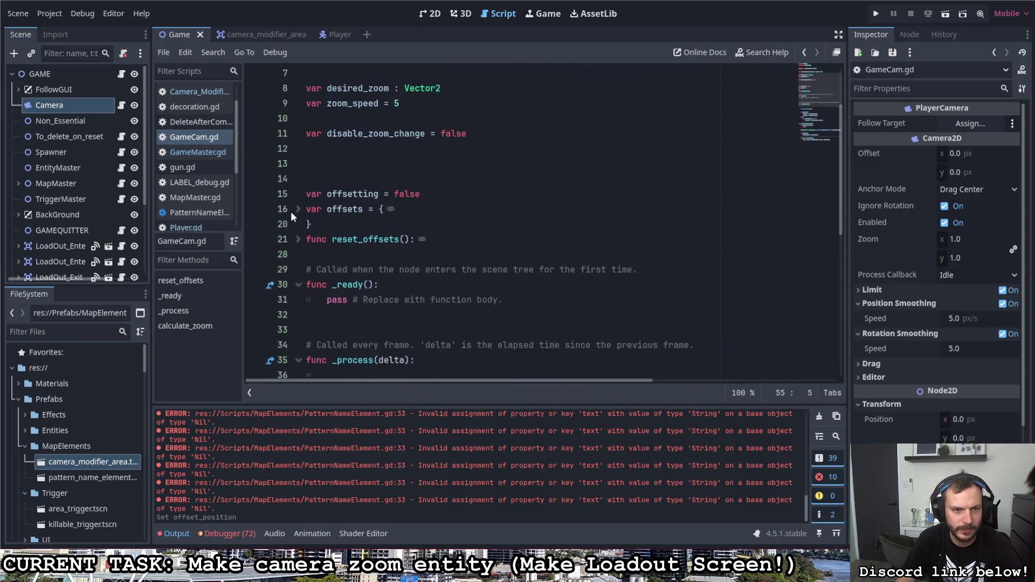
{"action": "left_click", "coordinate": [298, 209]}
{"action": "left_click", "coordinate": [460, 228]}
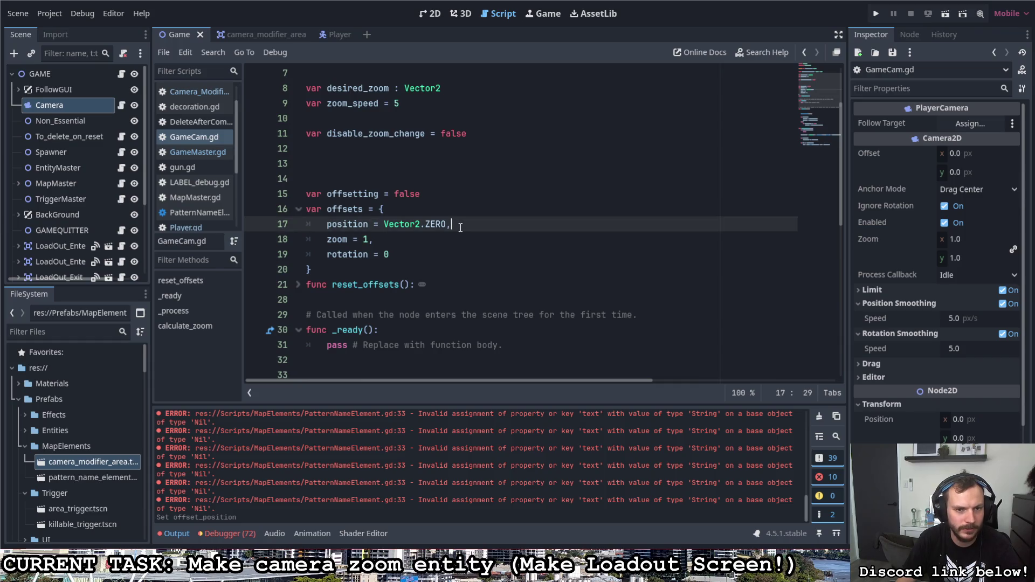
{"action": "left_click", "coordinate": [876, 15]}
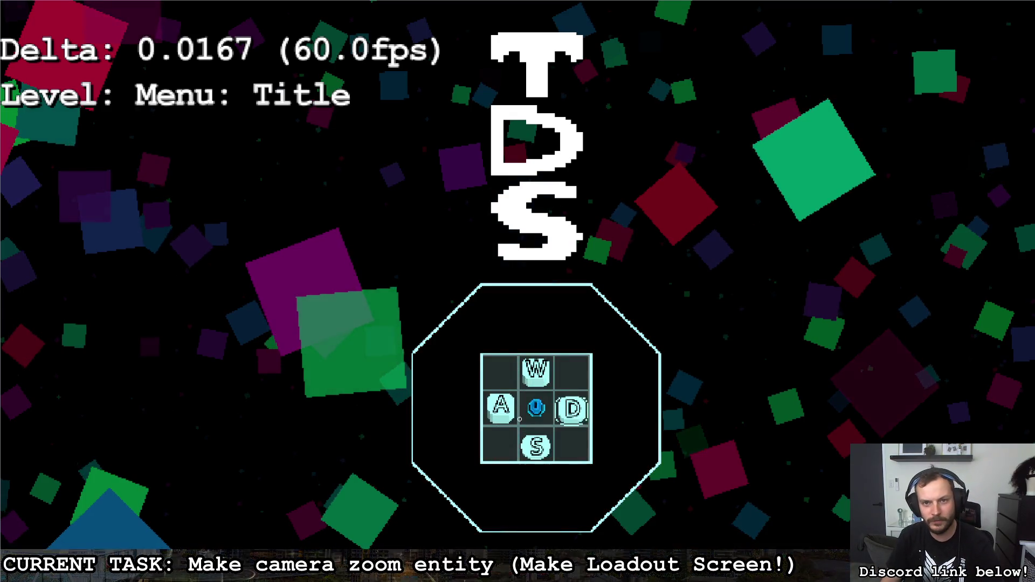
Step: Advance to the main menu and steer the ship around the Battle: Default 1 arena with WASD
{"action": "key", "text": "d"}
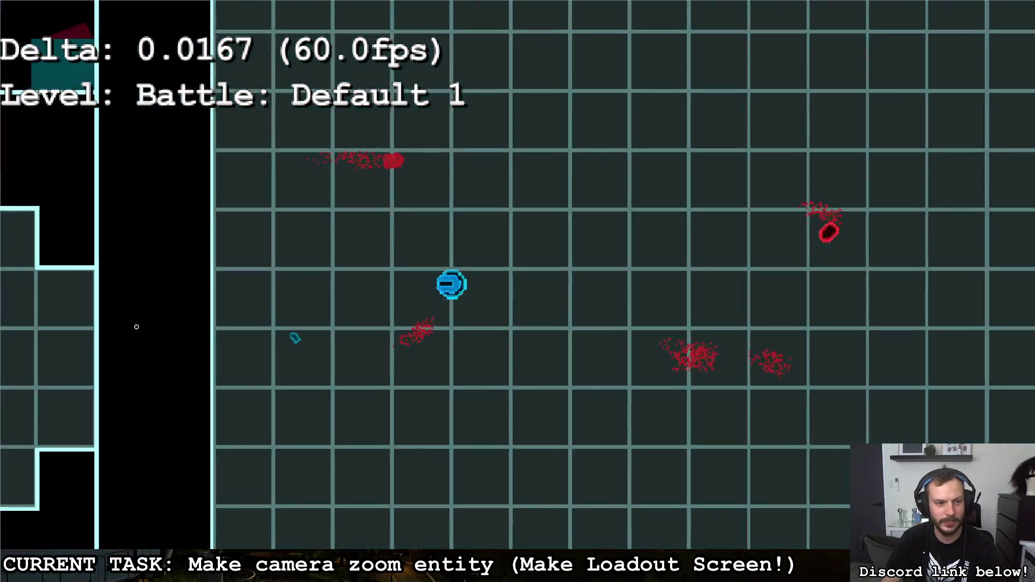
{"action": "key", "text": "a"}
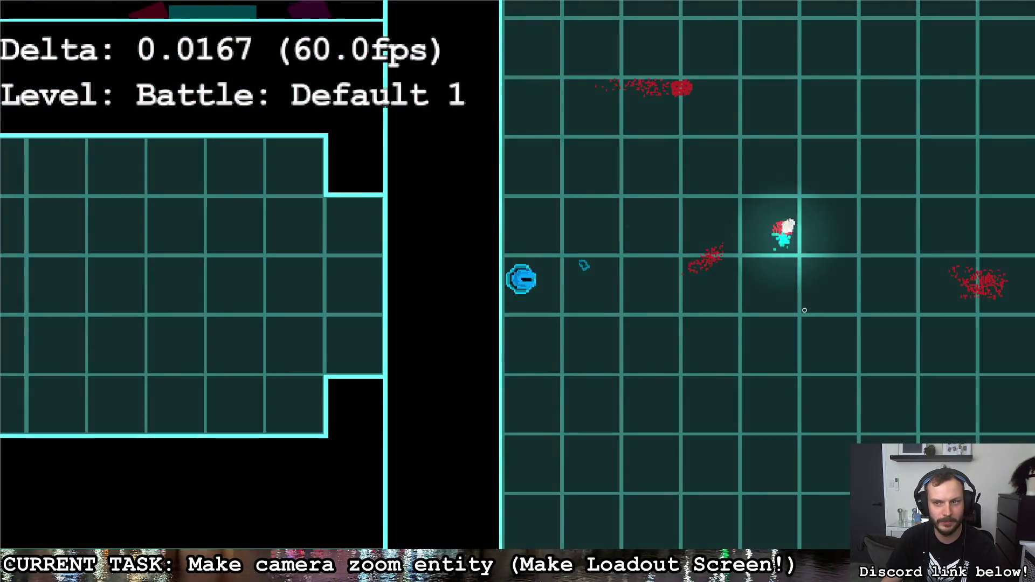
{"action": "key", "text": "d"}
{"action": "key", "text": "w"}
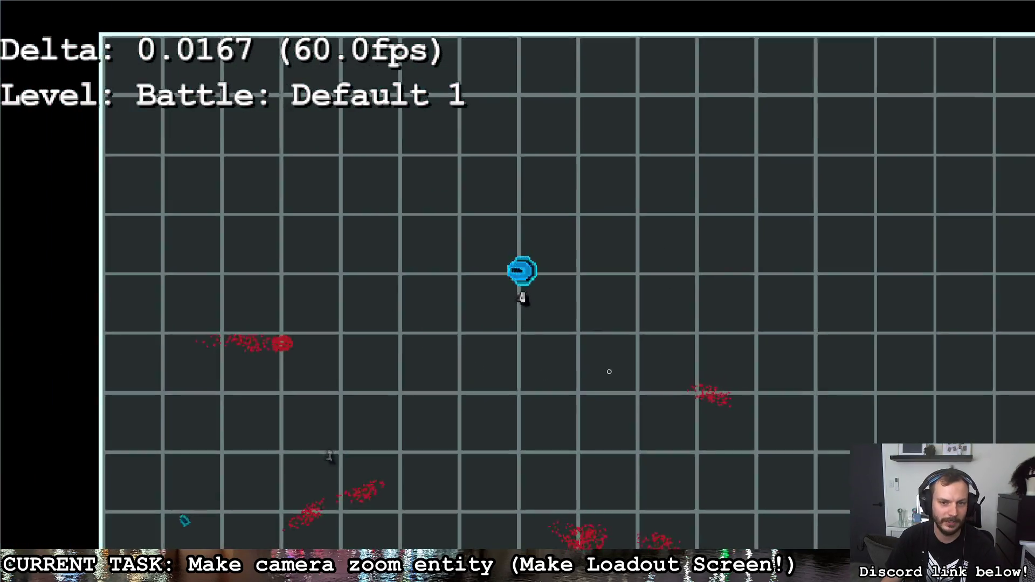
{"action": "key", "text": "a"}
{"action": "key", "text": "s"}
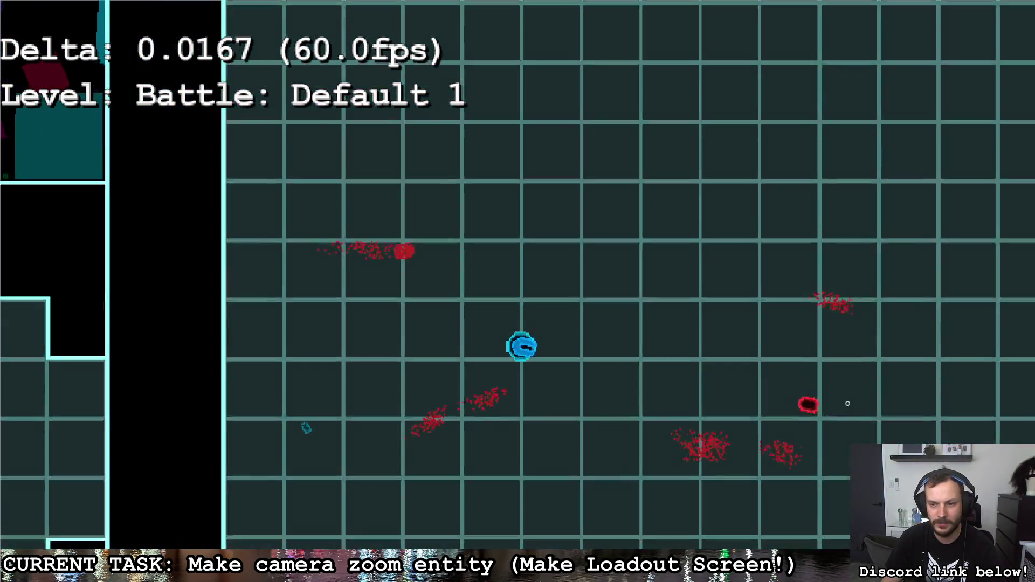
{"action": "key", "text": "d"}
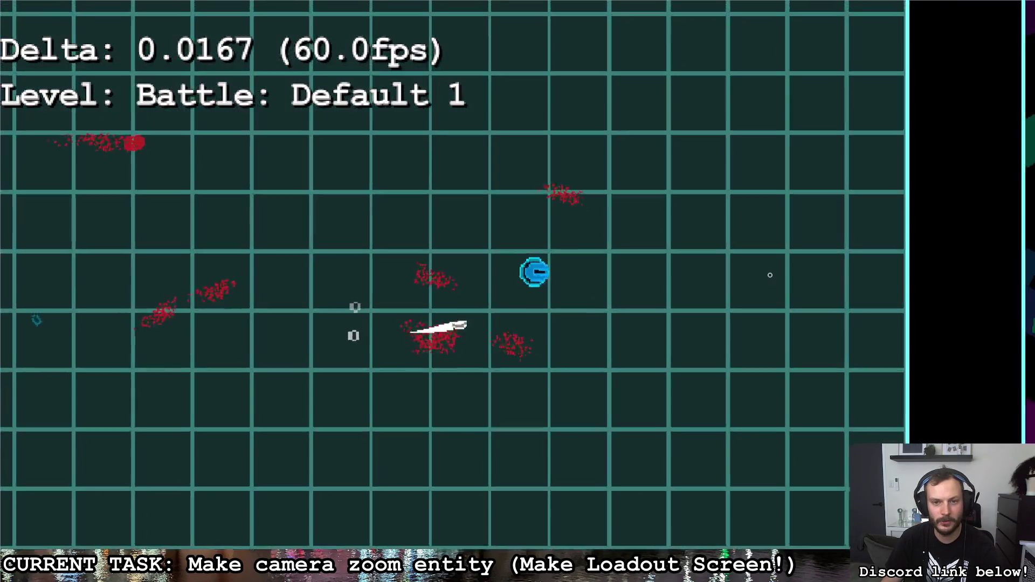
{"action": "key", "text": "a"}
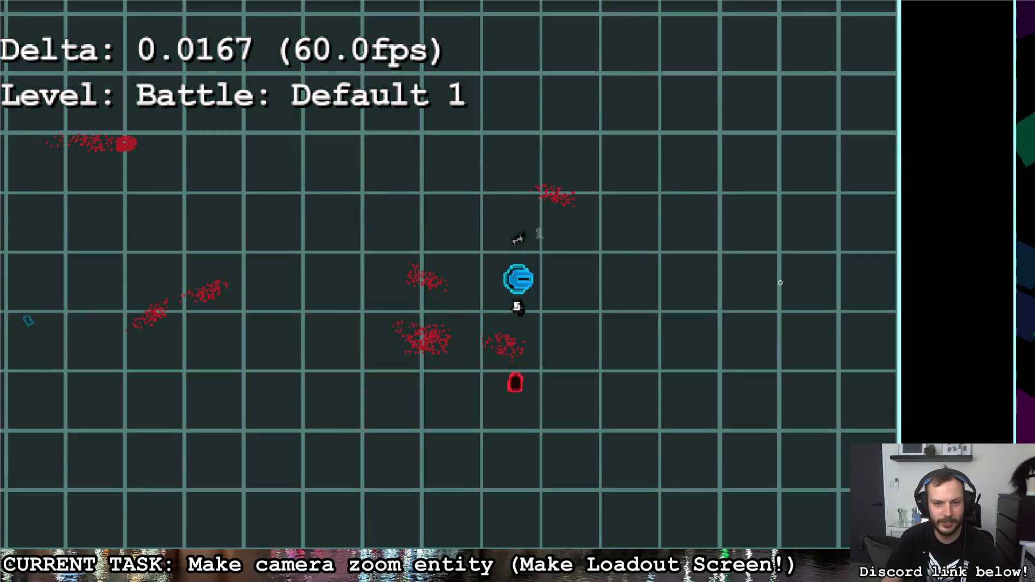
{"action": "key", "text": "w"}
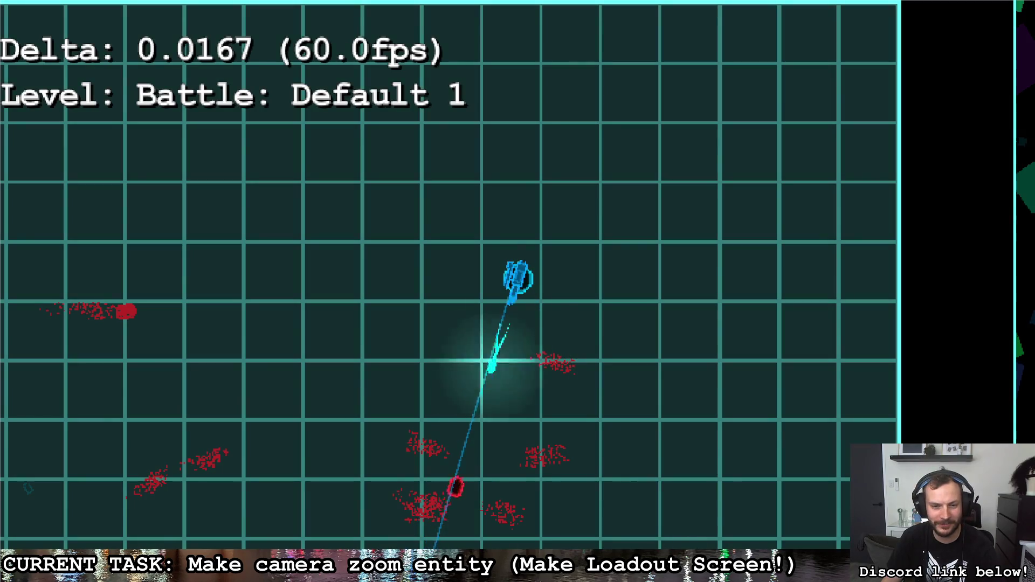
{"action": "key", "text": "a"}
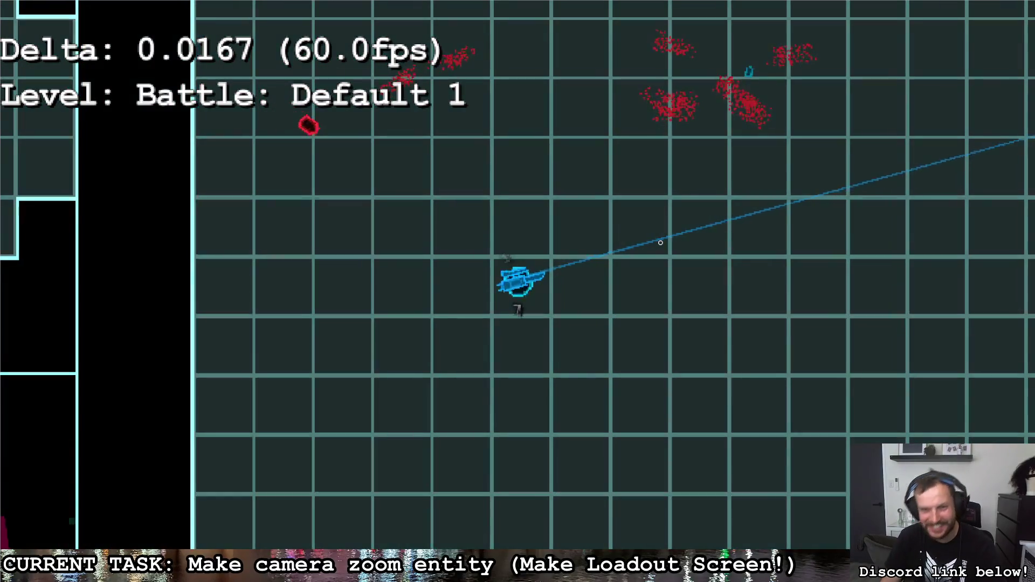
Step: Shoot at enemies while maneuvering, then pause with Escape to return to the Main Menu
{"action": "left_click", "coordinate": [347, 167]}
{"action": "key", "text": "a"}
{"action": "key", "text": "w"}
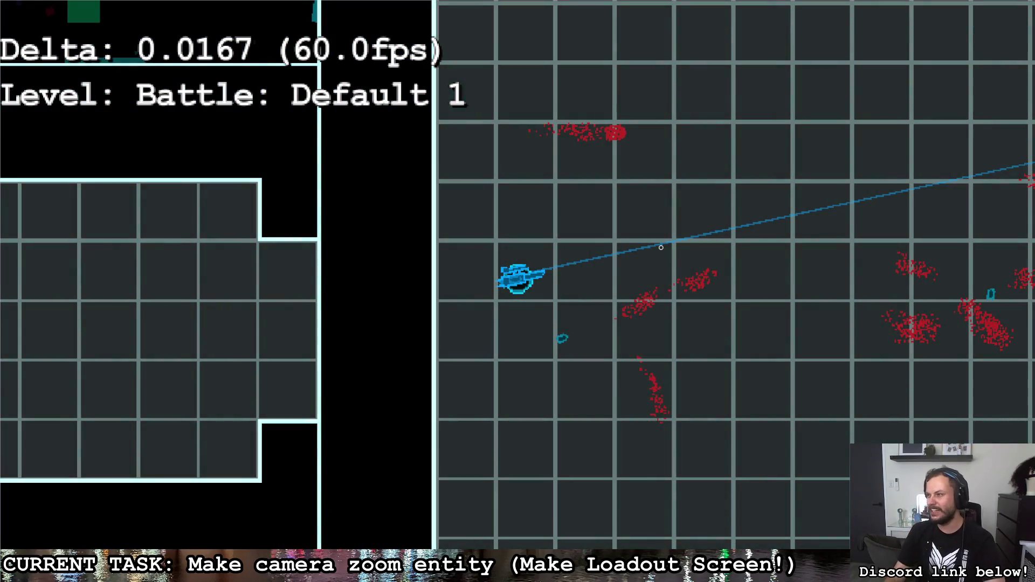
{"action": "left_click", "coordinate": [663, 425]}
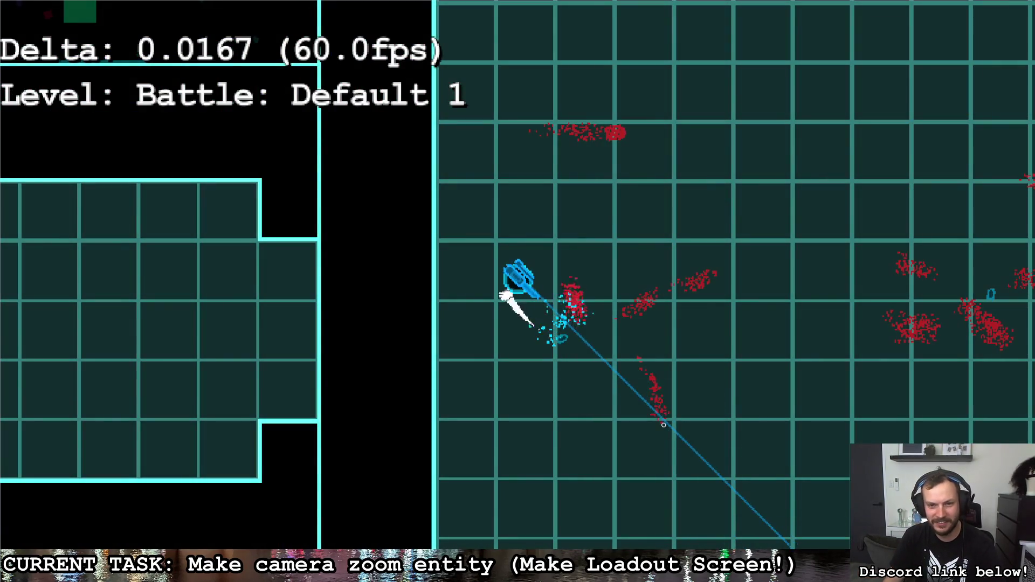
{"action": "key", "text": "s"}
{"action": "key", "text": "d"}
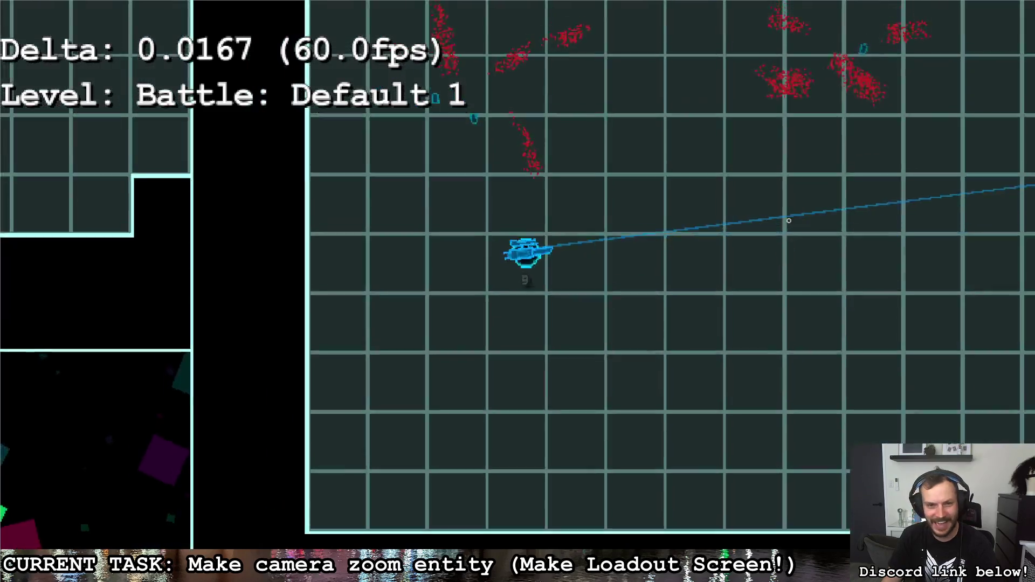
{"action": "key", "text": "Escape"}
{"action": "key", "text": "Escape"}
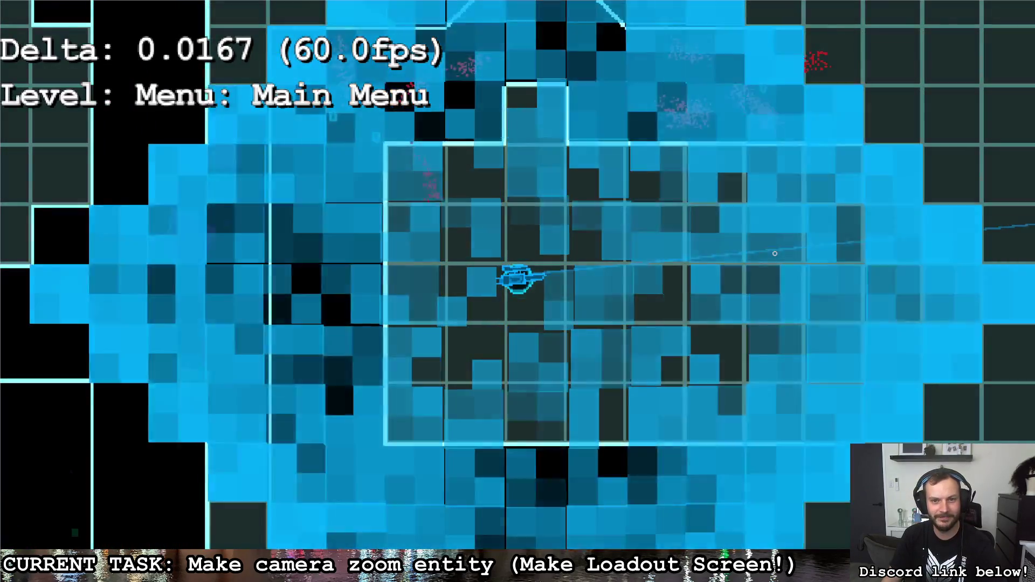
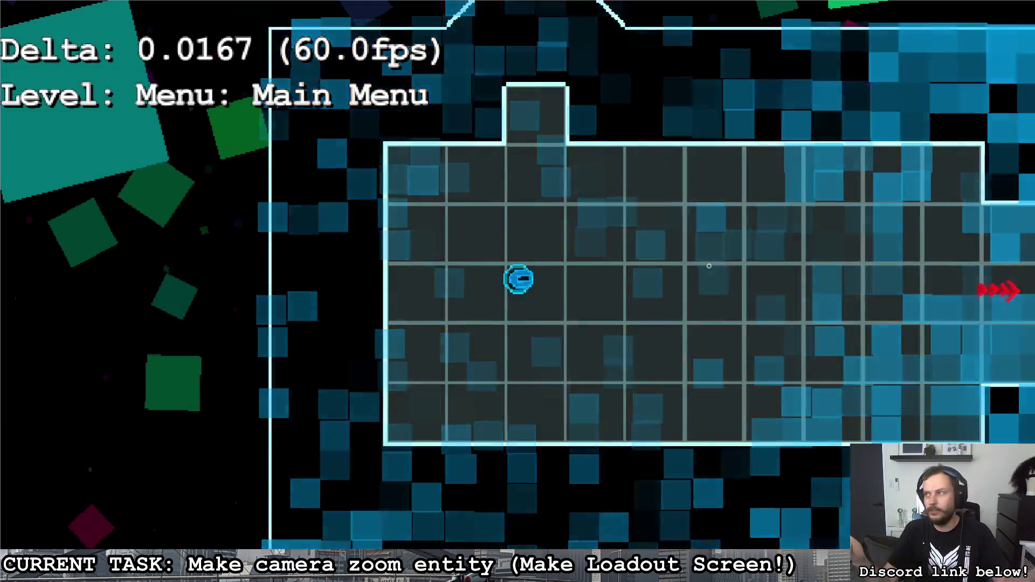
Step: Walk the player from the Main Menu up the Loadout Entry Hall corridor into the Loadout room
{"action": "key", "text": "d"}
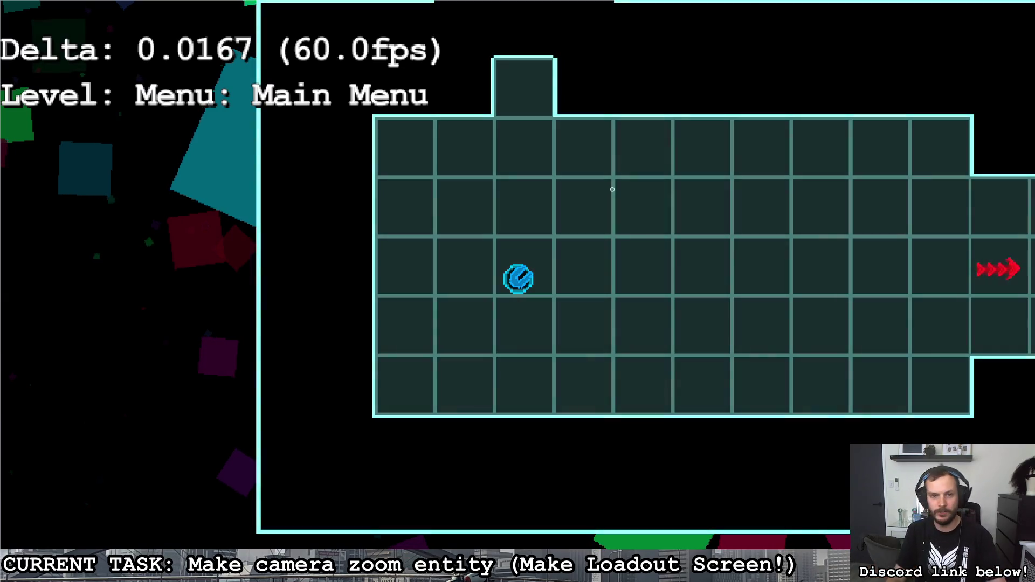
{"action": "key", "text": "w"}
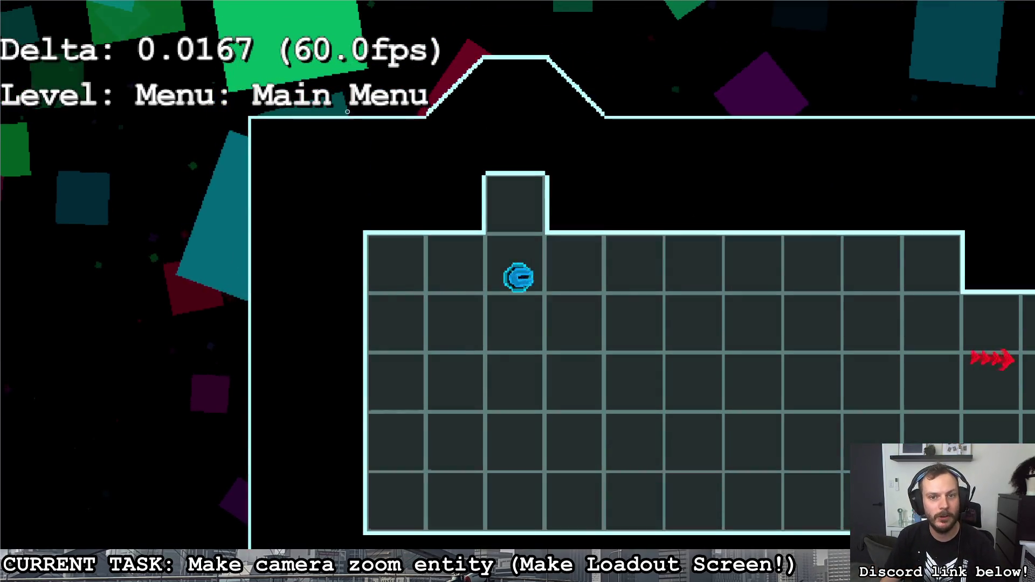
{"action": "key", "text": "w"}
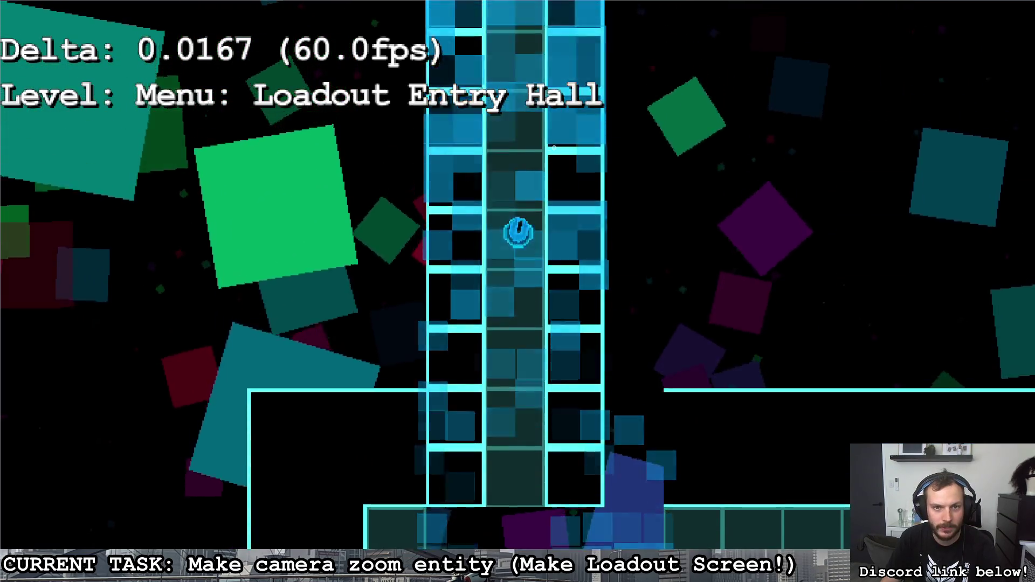
{"action": "key", "text": "s"}
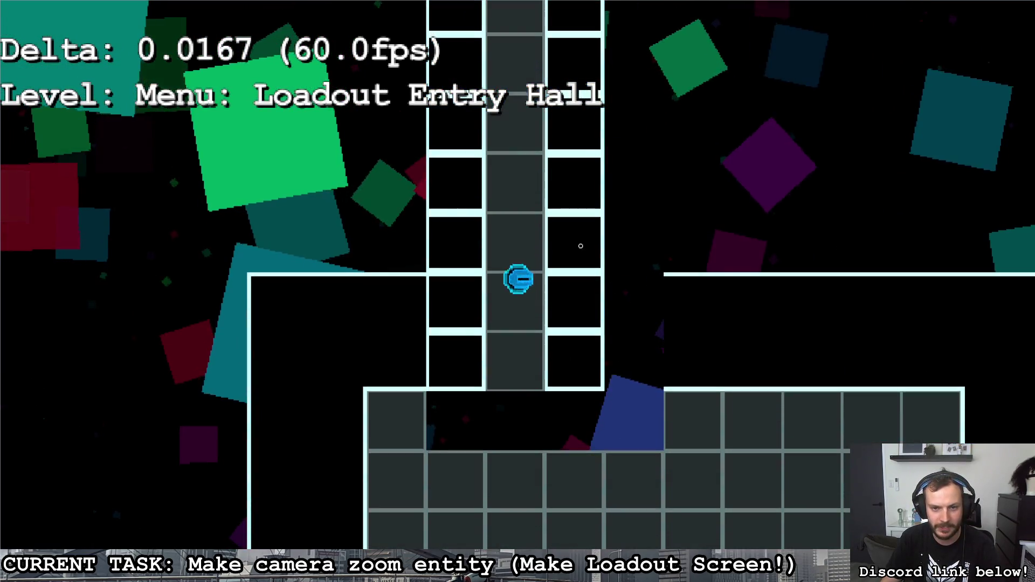
{"action": "key", "text": "w"}
{"action": "key", "text": "w"}
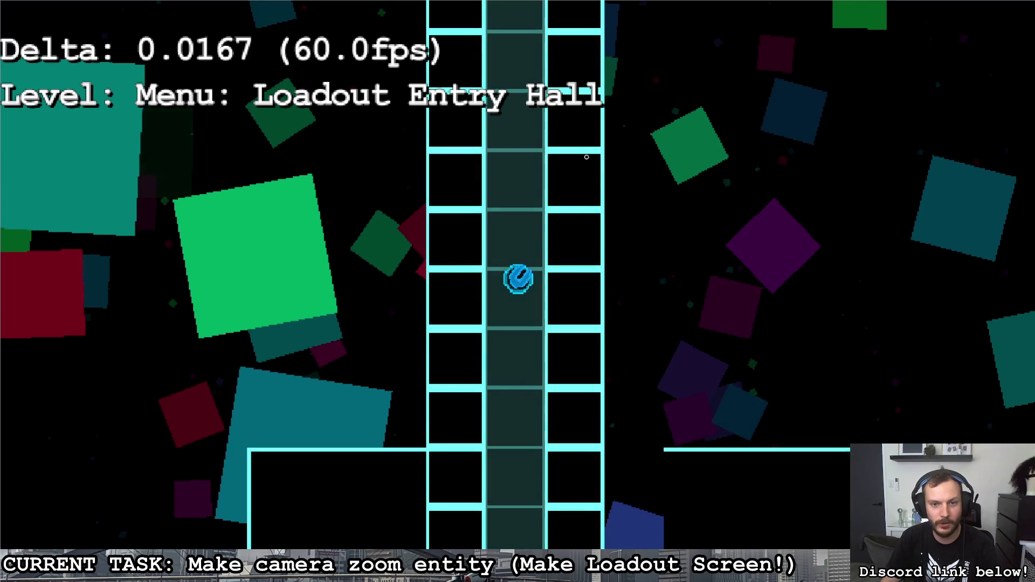
{"action": "key", "text": "w"}
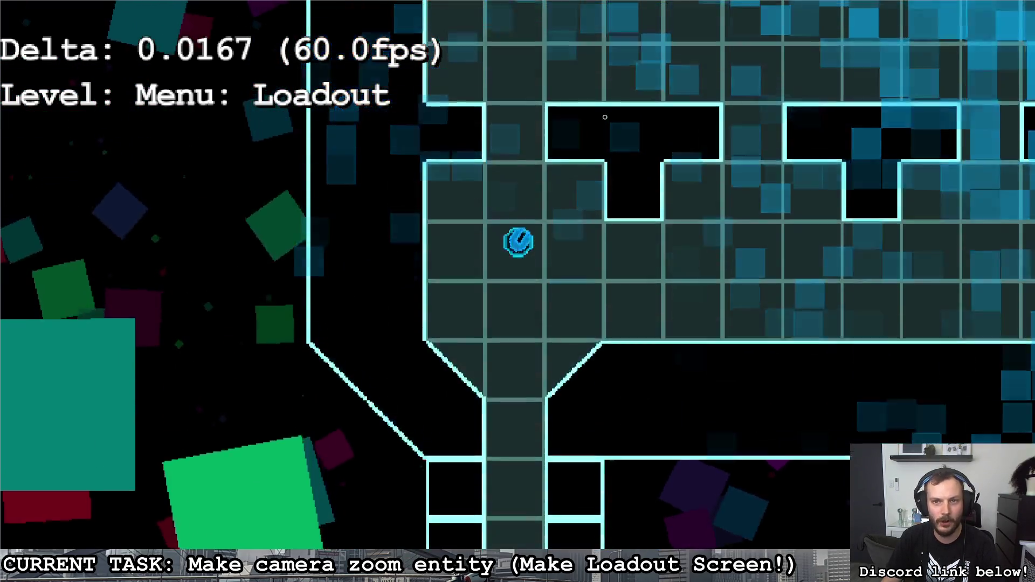
{"action": "key", "text": "s"}
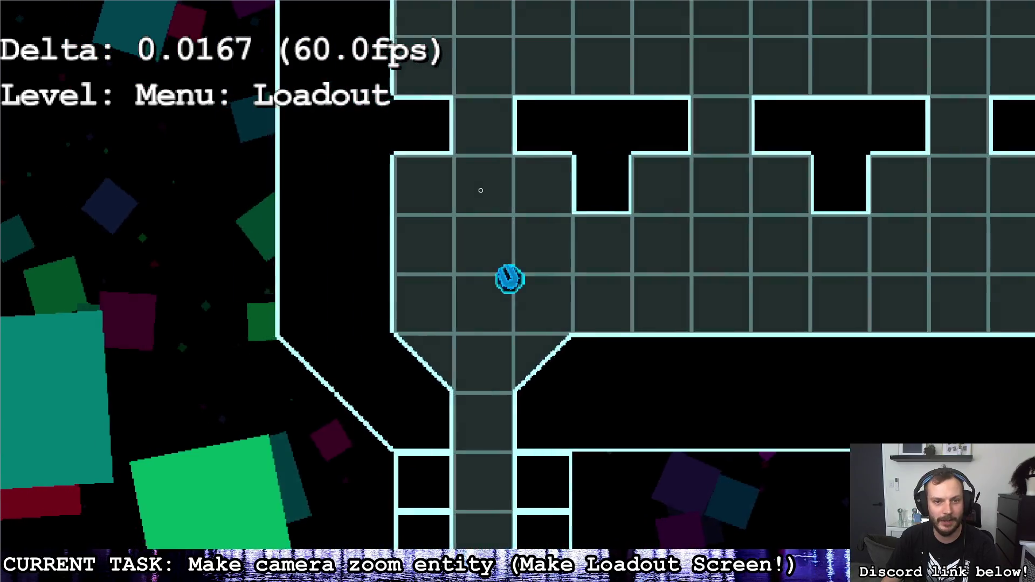
Step: Move the player back and forth across the Loadout room and sketch a box below it
{"action": "key", "text": "d"}
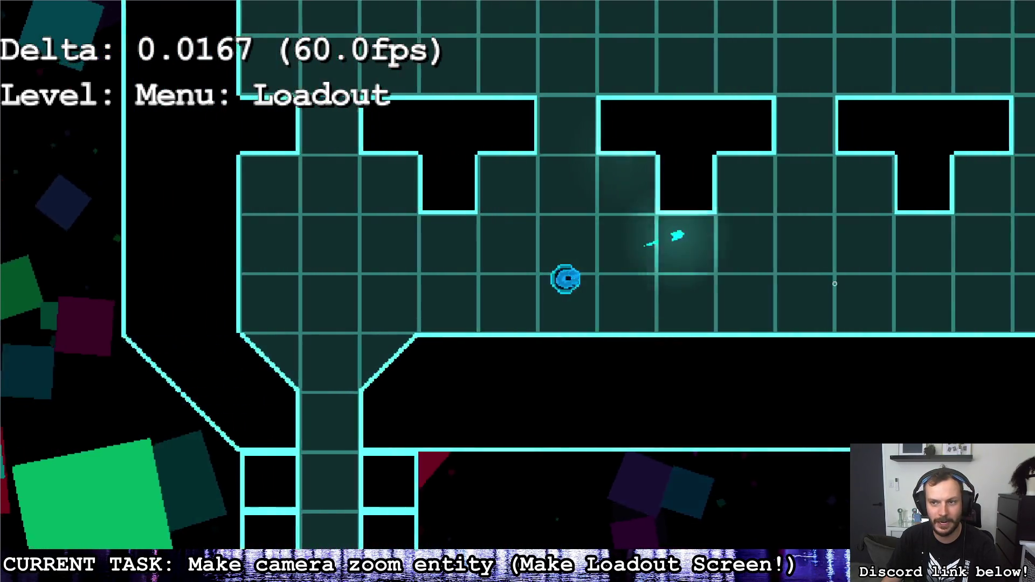
{"action": "key", "text": "d"}
{"action": "key", "text": "a"}
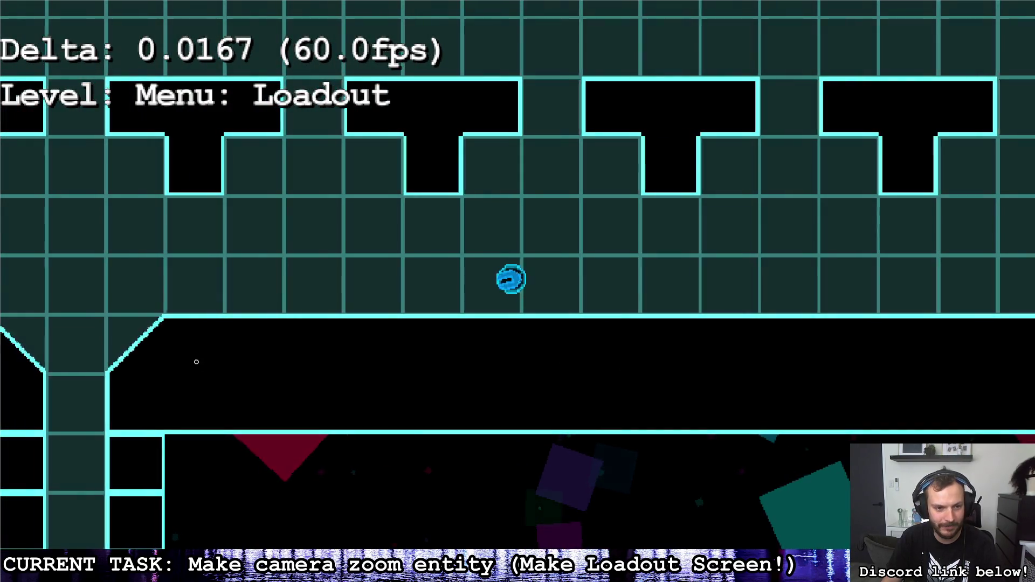
{"action": "key", "text": "d"}
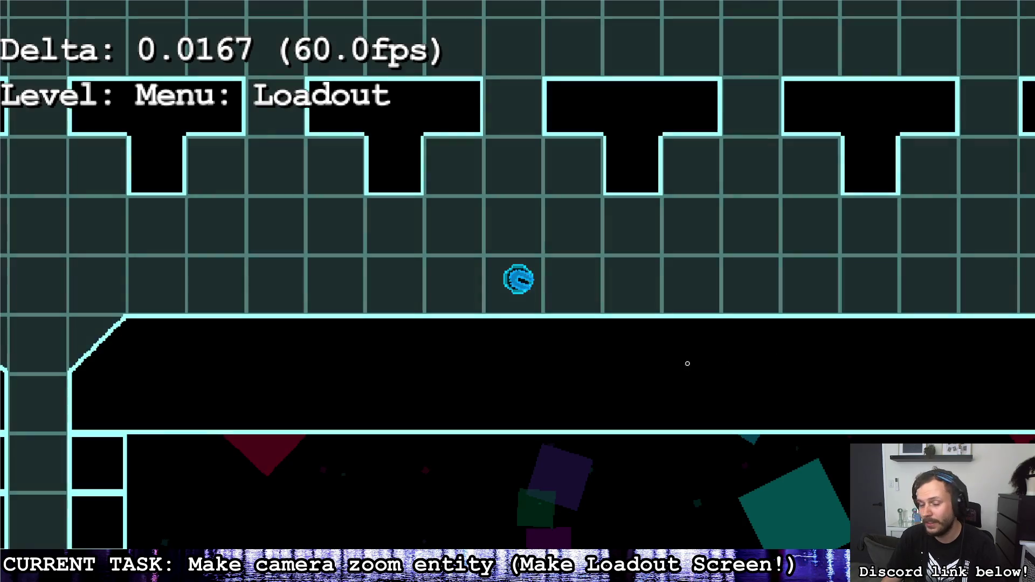
{"action": "key", "text": "a"}
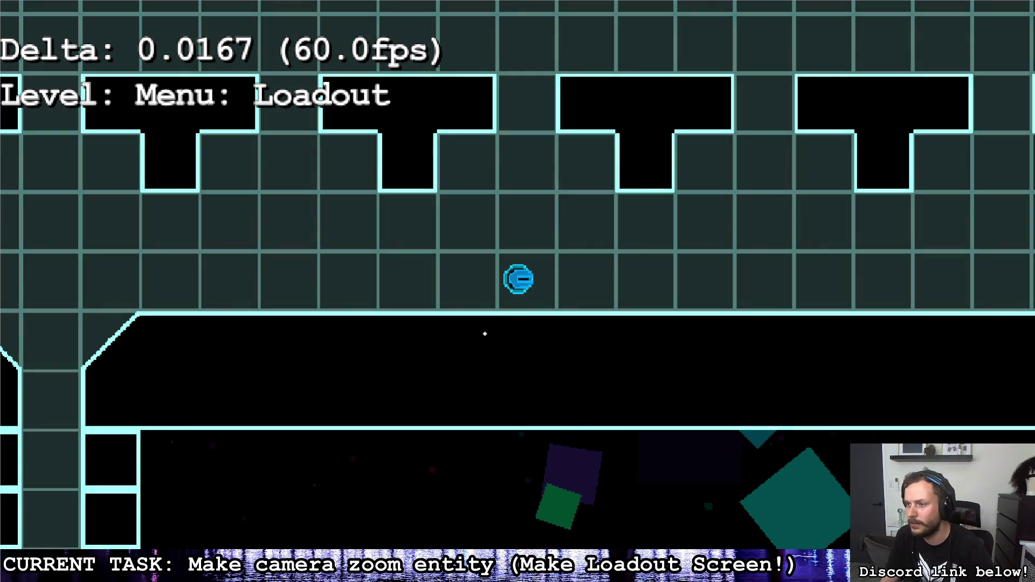
{"action": "mouse_move", "coordinate": [459, 344]}
{"action": "left_mouse_down"}
{"action": "mouse_move", "coordinate": [434, 382]}
{"action": "mouse_move", "coordinate": [402, 372]}
{"action": "mouse_move", "coordinate": [459, 342]}
{"action": "left_mouse_up"}
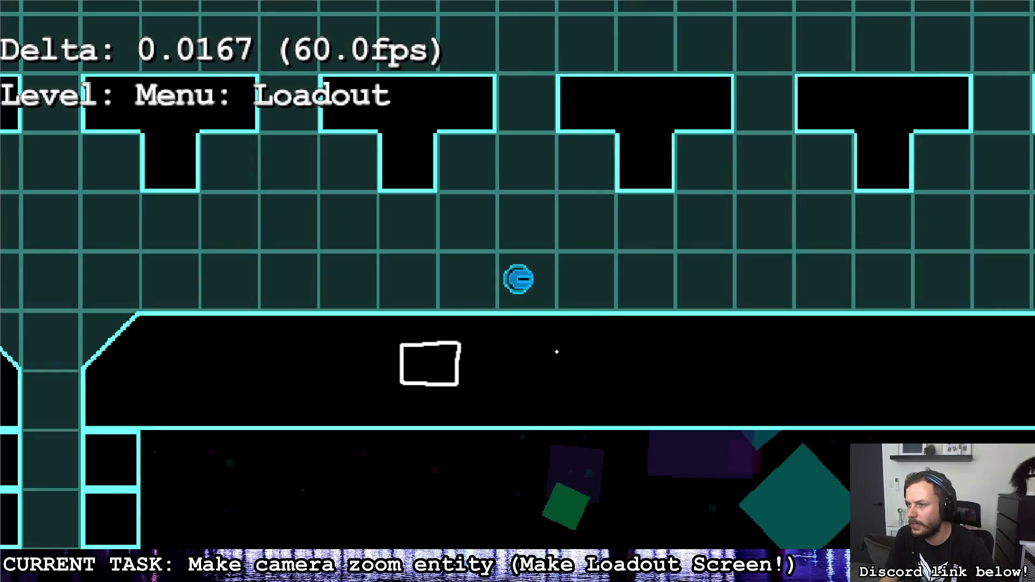
Step: Sketch a second box beside the first, write C in the left box, and begin a mark in the right one
{"action": "mouse_move", "coordinate": [564, 342]}
{"action": "left_mouse_down"}
{"action": "mouse_move", "coordinate": [564, 366]}
{"action": "mouse_move", "coordinate": [603, 380]}
{"action": "left_mouse_up"}
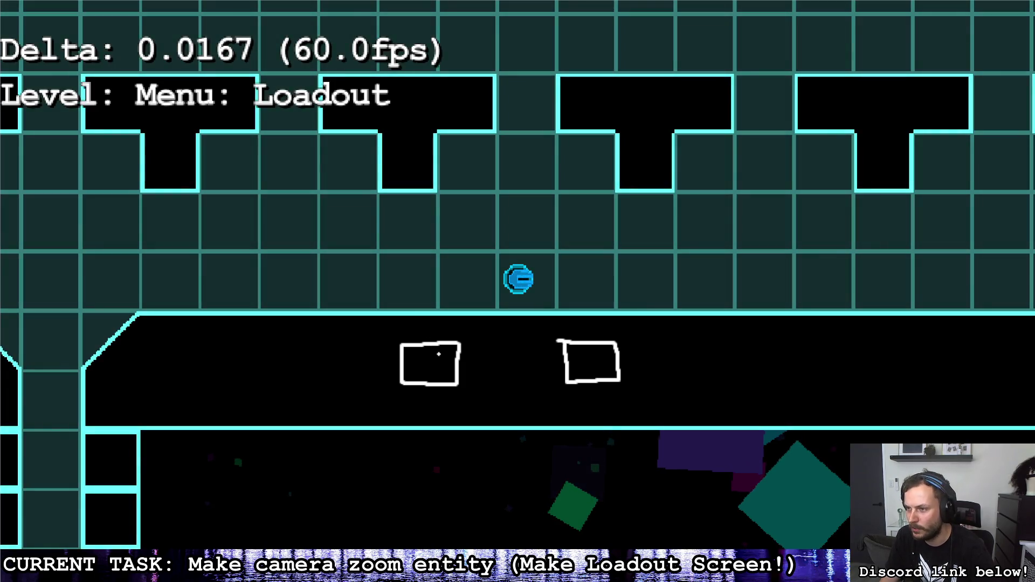
{"action": "left_click_drag", "start_coordinate": [439, 354], "coordinate": [420, 364]}
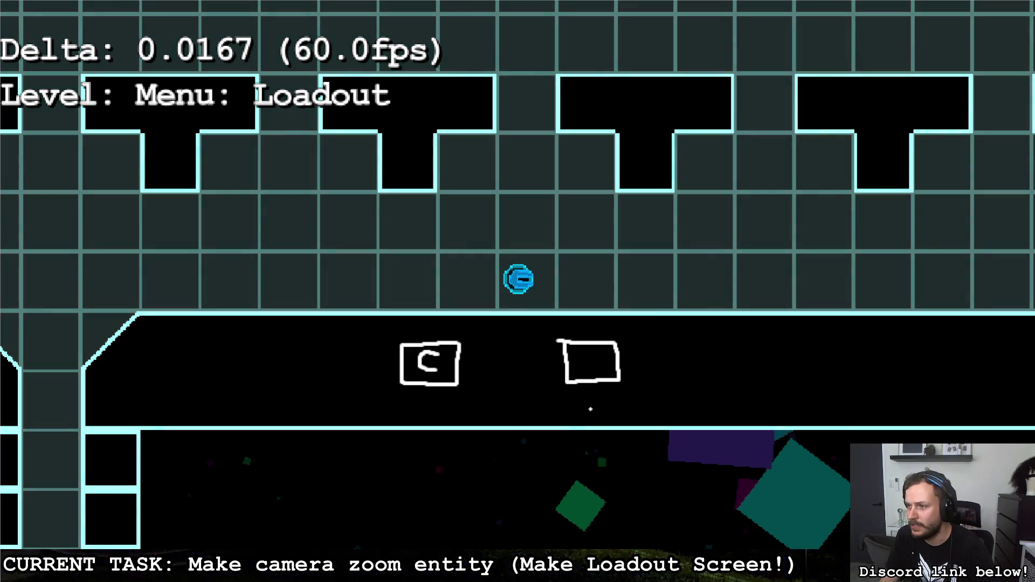
{"action": "mouse_move", "coordinate": [575, 357]}
{"action": "left_mouse_down"}
{"action": "mouse_move", "coordinate": [576, 367]}
{"action": "mouse_move", "coordinate": [612, 363]}
{"action": "mouse_move", "coordinate": [576, 366]}
{"action": "left_mouse_up"}
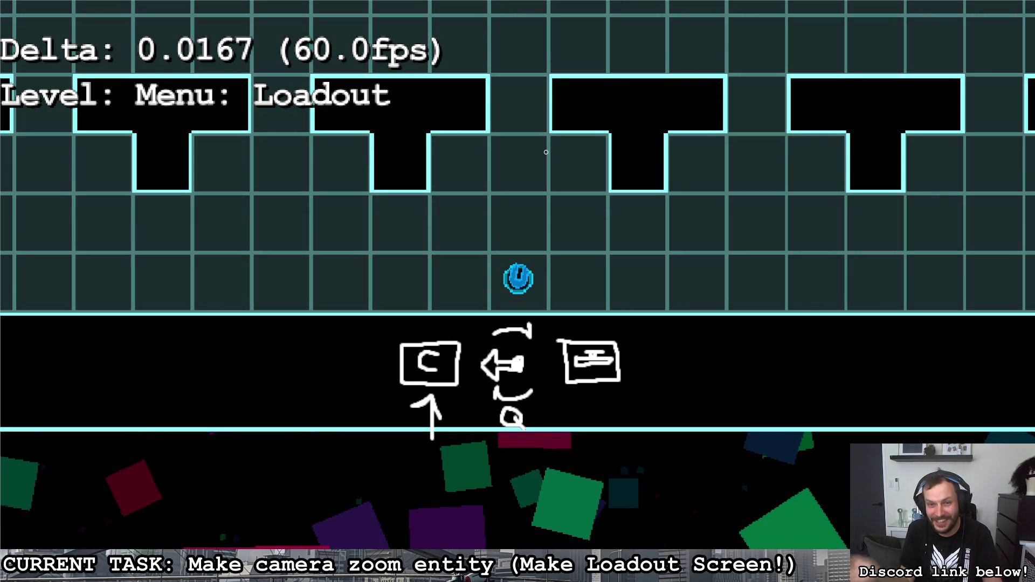
{"action": "key", "text": "c"}
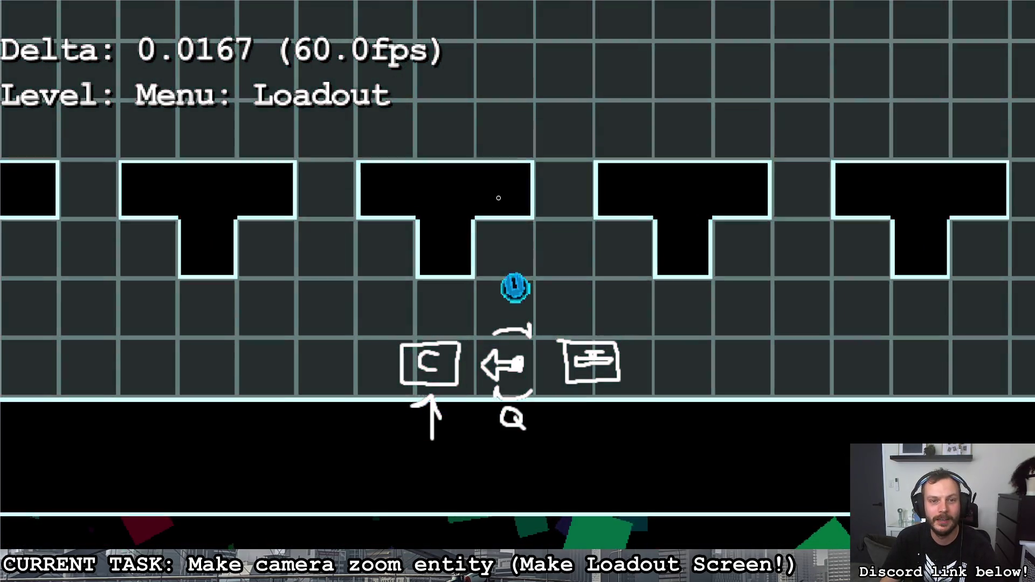
{"action": "key", "text": "d"}
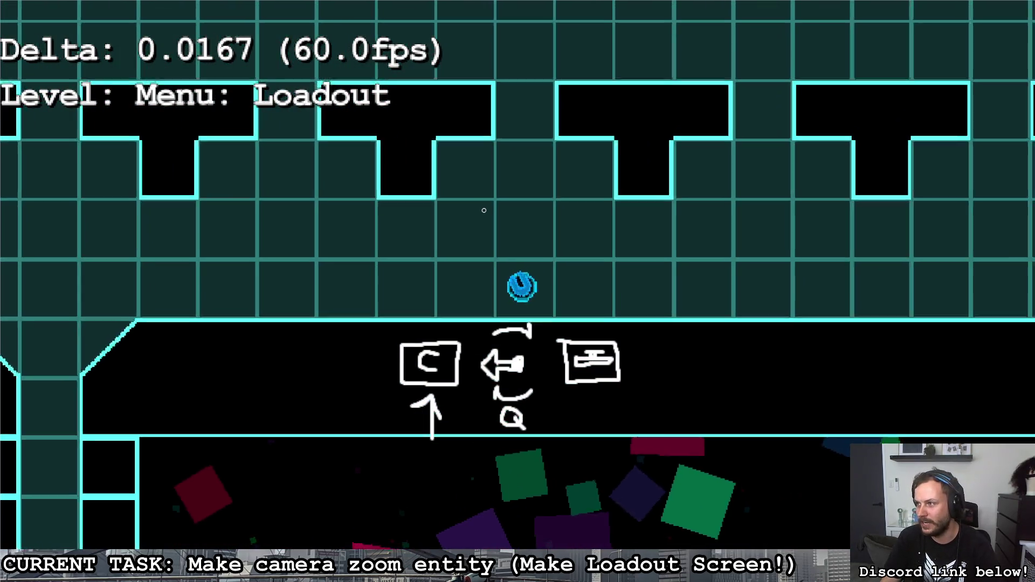
{"action": "key", "text": "a"}
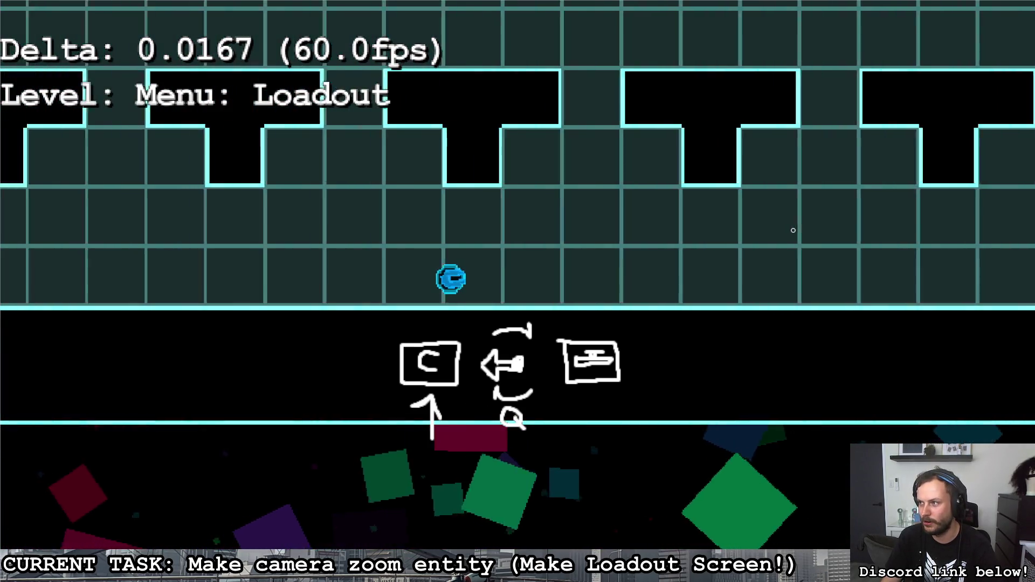
{"action": "key", "text": "d"}
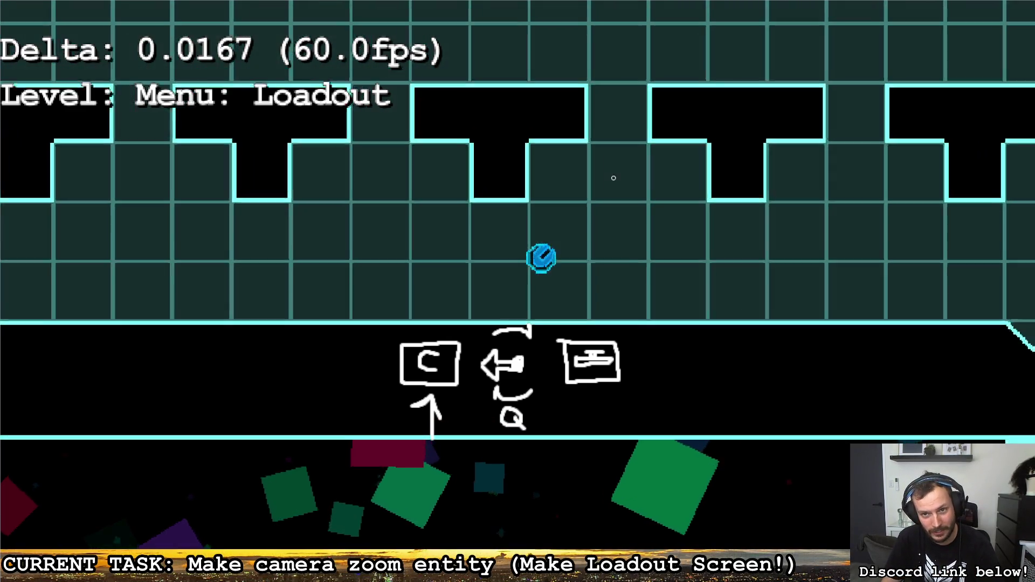
{"action": "left_click_drag", "start_coordinate": [695, 280], "coordinate": [281, 457]}
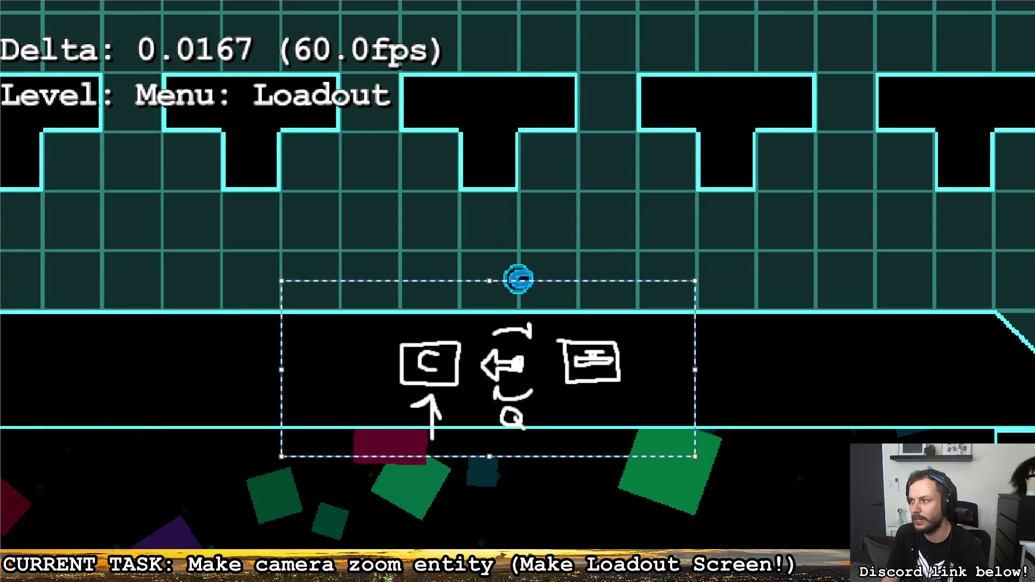
Step: Sketch a box around the player and an x-marked box below the Q
{"action": "key", "text": "Escape"}
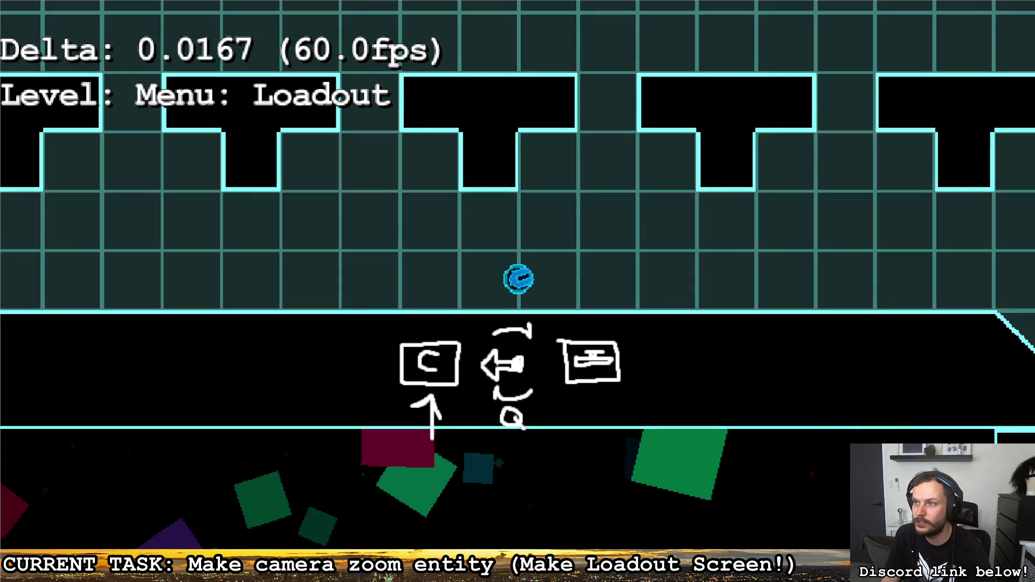
{"action": "mouse_move", "coordinate": [490, 270]}
{"action": "left_mouse_down"}
{"action": "mouse_move", "coordinate": [490, 301]}
{"action": "mouse_move", "coordinate": [544, 290]}
{"action": "left_mouse_up"}
{"action": "left_click_drag", "start_coordinate": [496, 440], "coordinate": [497, 485]}
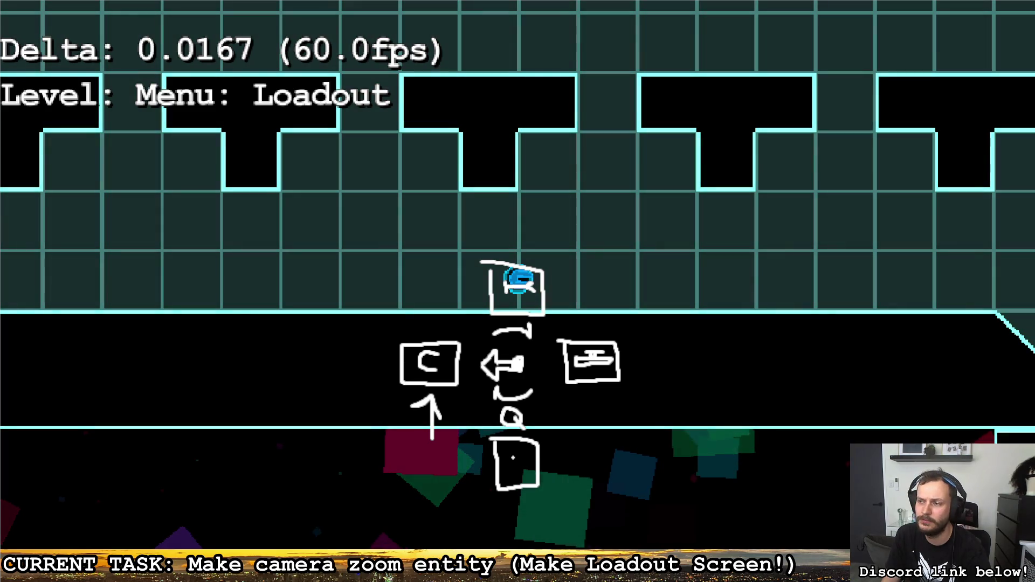
{"action": "left_click_drag", "start_coordinate": [524, 456], "coordinate": [512, 469]}
{"action": "left_click", "coordinate": [520, 477]}
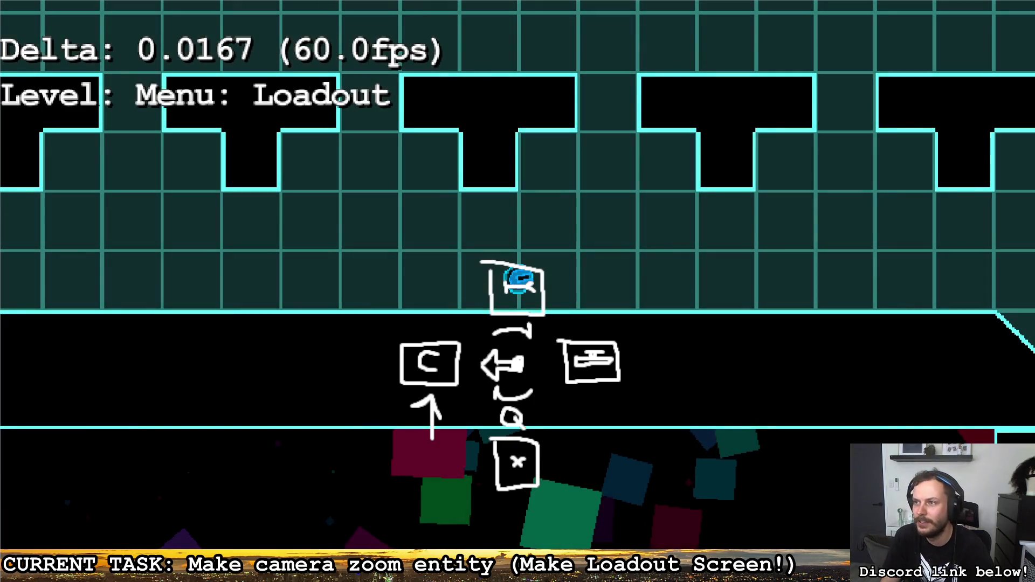
Step: Try connecting arrows, undo them, and number the sketched boxes 1 through 4
{"action": "left_click_drag", "start_coordinate": [473, 354], "coordinate": [486, 306]}
{"action": "left_click_drag", "start_coordinate": [559, 295], "coordinate": [587, 333]}
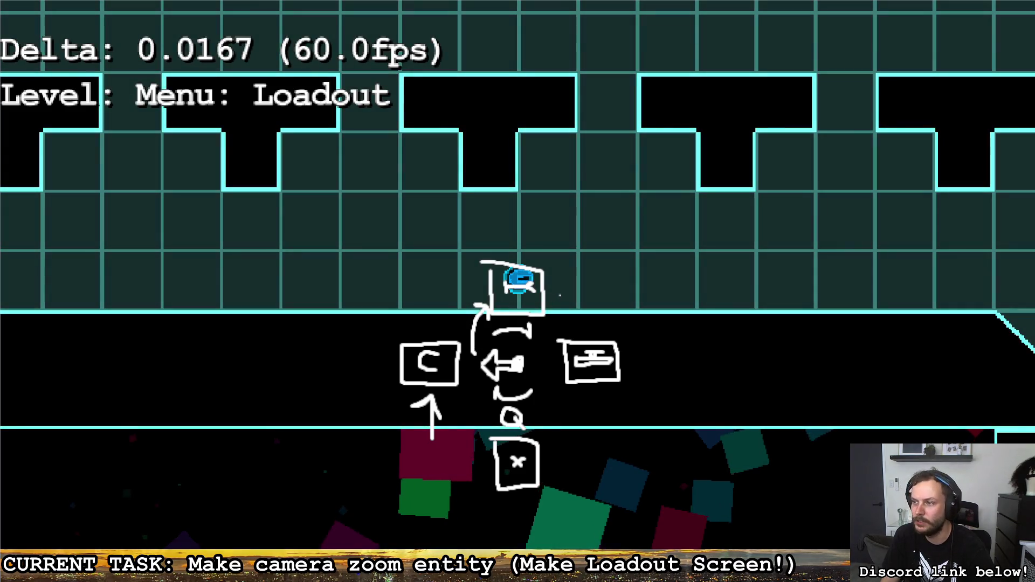
{"action": "key", "text": "ctrl+z"}
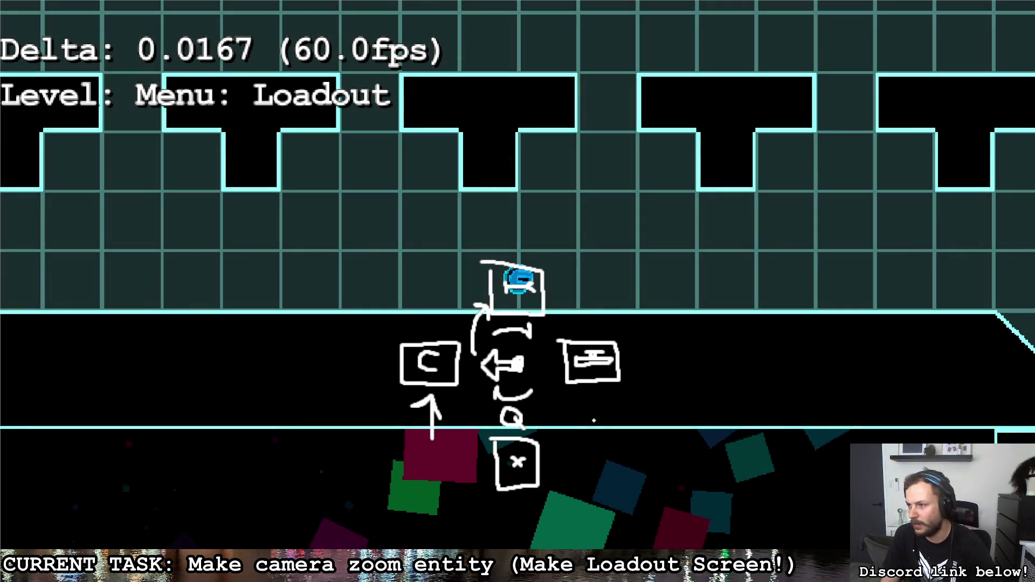
{"action": "key", "text": "ctrl+z"}
{"action": "left_click_drag", "start_coordinate": [381, 359], "coordinate": [392, 371]}
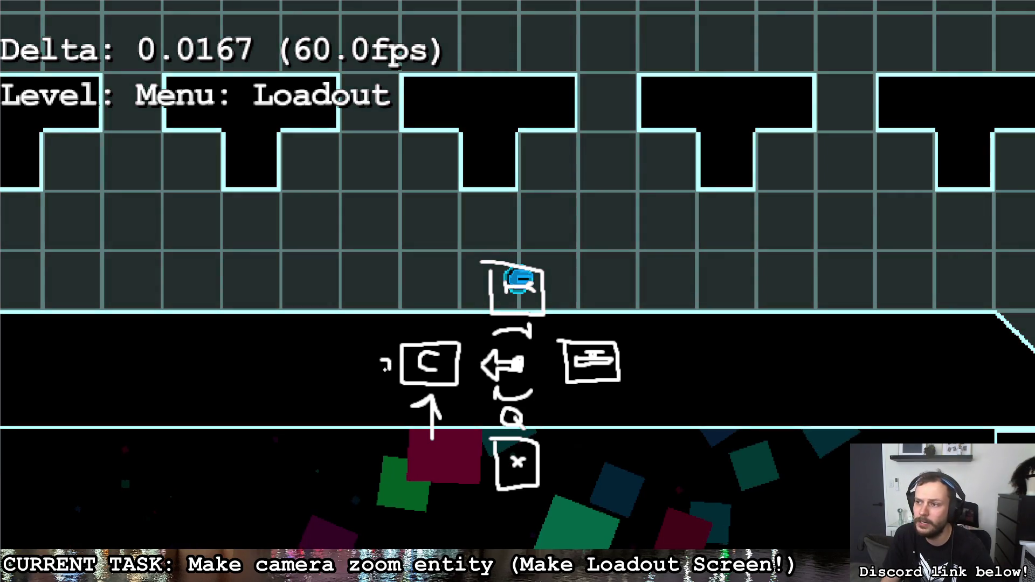
{"action": "left_click_drag", "start_coordinate": [512, 249], "coordinate": [523, 260]}
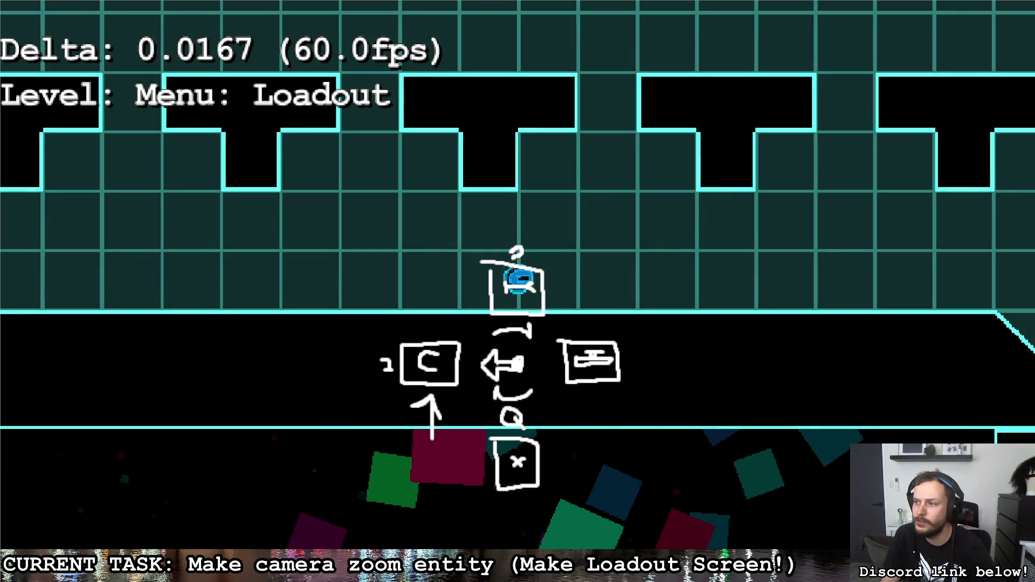
{"action": "left_click_drag", "start_coordinate": [629, 357], "coordinate": [631, 369]}
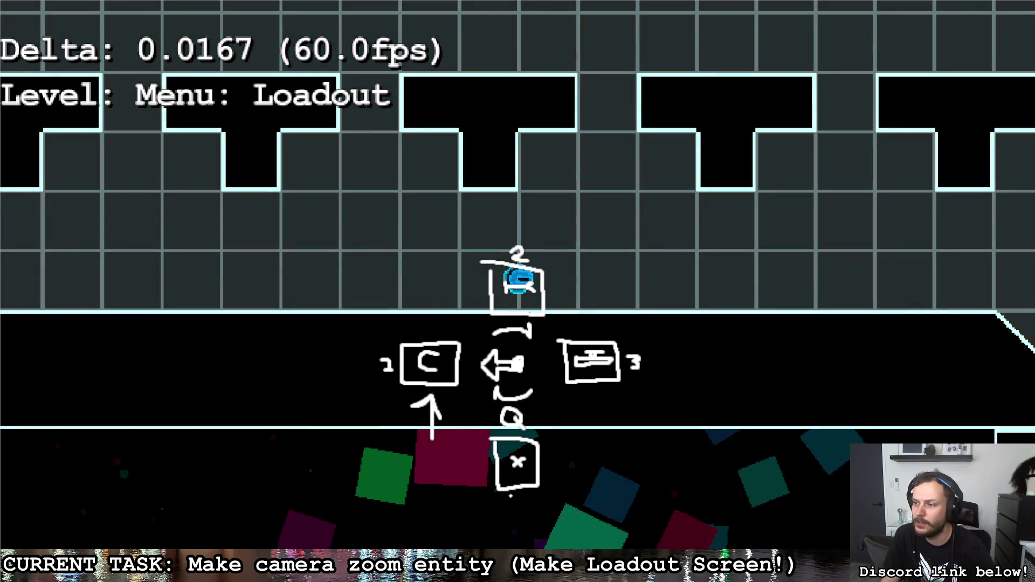
{"action": "left_click_drag", "start_coordinate": [507, 498], "coordinate": [519, 516]}
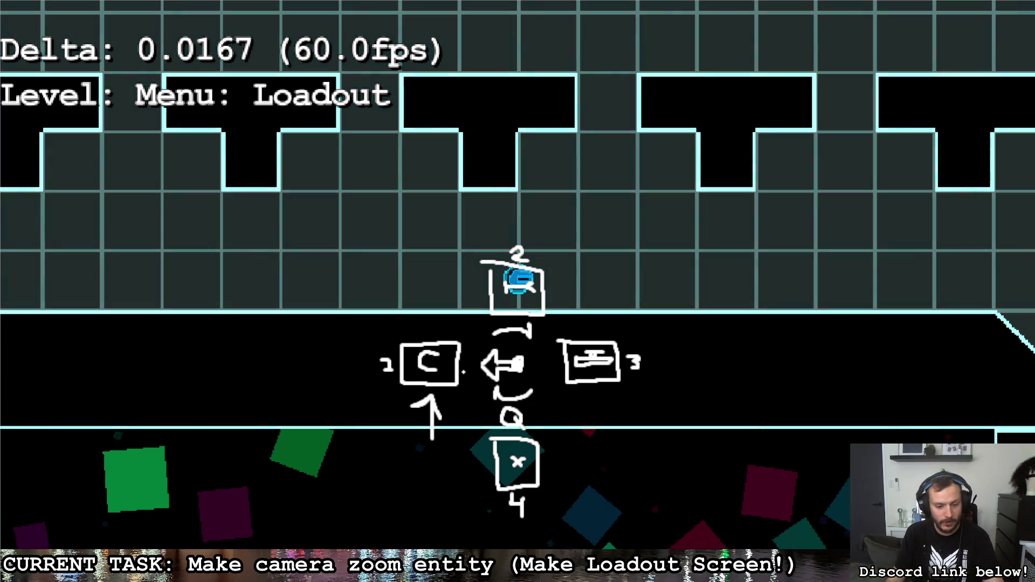
Step: Fire shots around the Loadout room and erase the sketched notes
{"action": "left_click", "coordinate": [720, 238]}
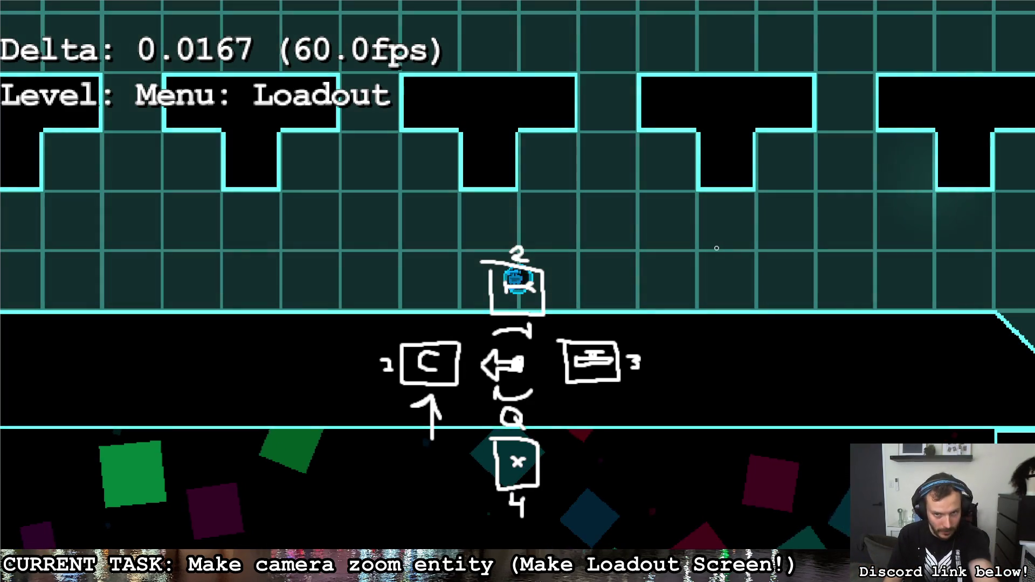
{"action": "left_click", "coordinate": [711, 250]}
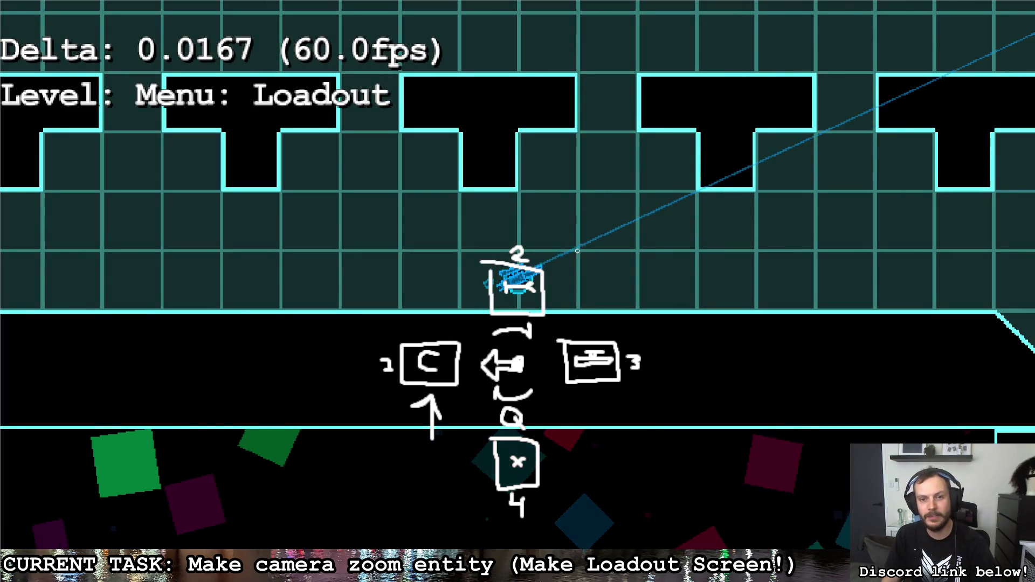
{"action": "left_click_drag", "start_coordinate": [553, 429], "coordinate": [313, 213]}
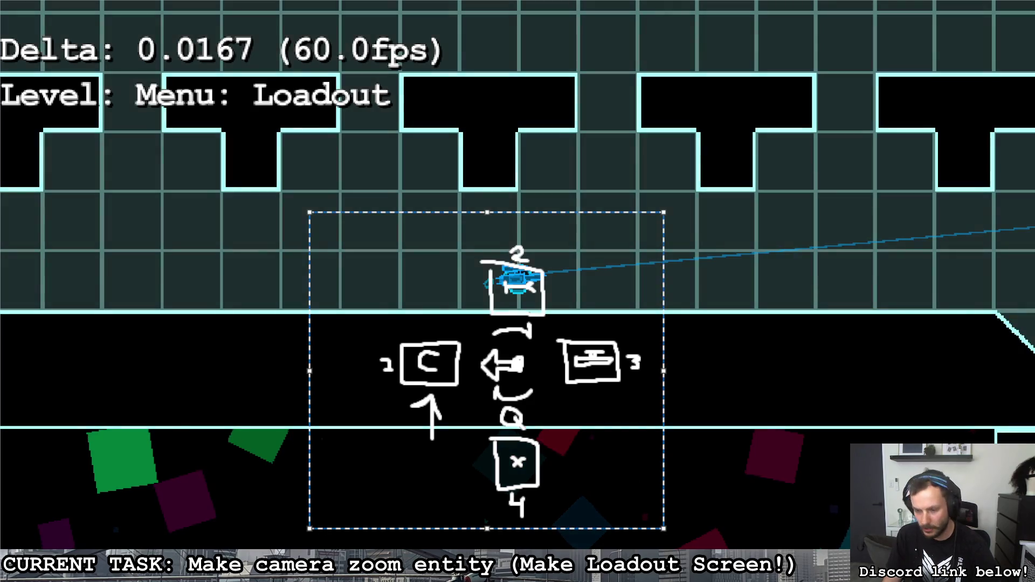
{"action": "key", "text": "Delete"}
{"action": "left_click", "coordinate": [730, 159]}
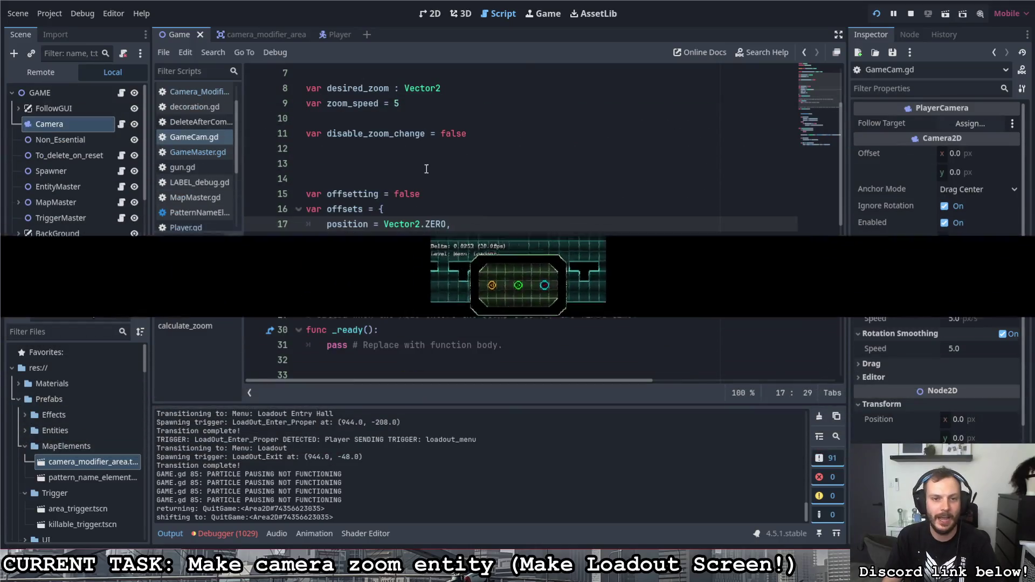
Step: In the 2D view, zoom to the Loadout room and drop camera_modifier_area.tscn in at (2191, 639)
{"action": "left_click", "coordinate": [431, 14]}
{"action": "scroll", "coordinate": [455, 234], "scroll_direction": "down", "scroll_amount": 12}
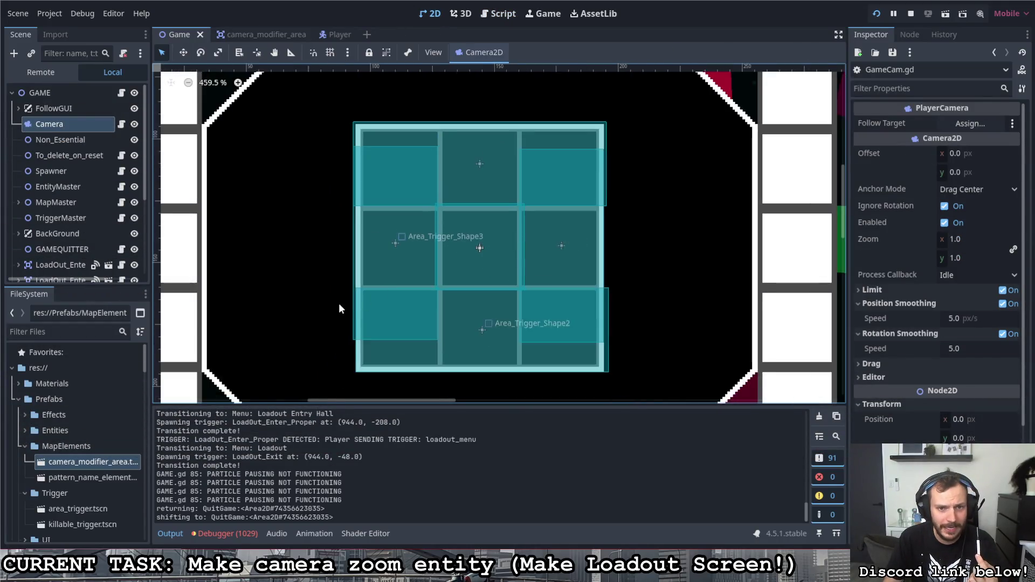
{"action": "scroll", "coordinate": [284, 315], "scroll_direction": "down", "scroll_amount": 3}
{"action": "scroll", "coordinate": [509, 334], "scroll_direction": "up", "scroll_amount": 6}
{"action": "scroll", "coordinate": [507, 324], "scroll_direction": "up", "scroll_amount": 1}
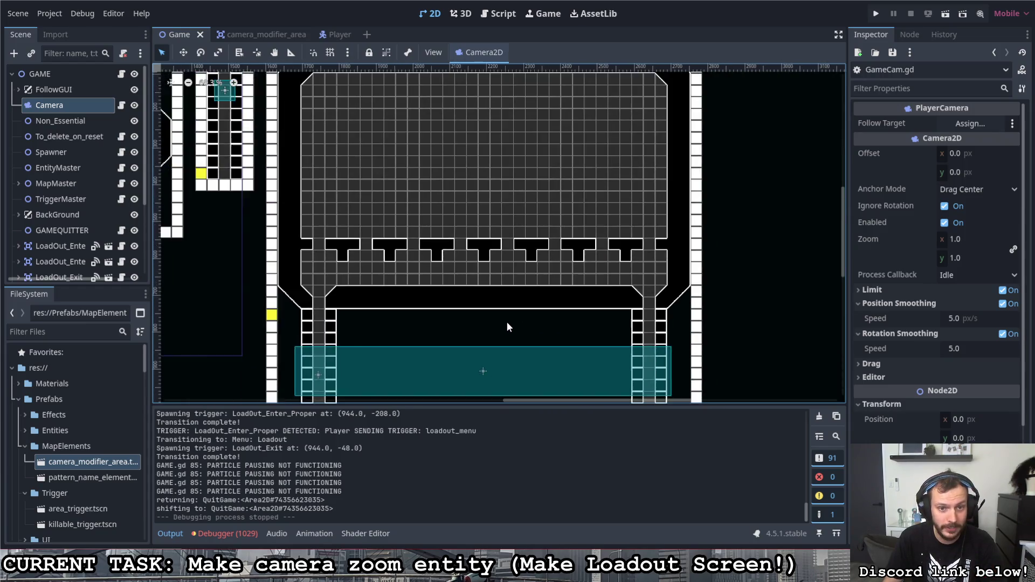
{"action": "scroll", "coordinate": [506, 322], "scroll_direction": "down", "scroll_amount": 2}
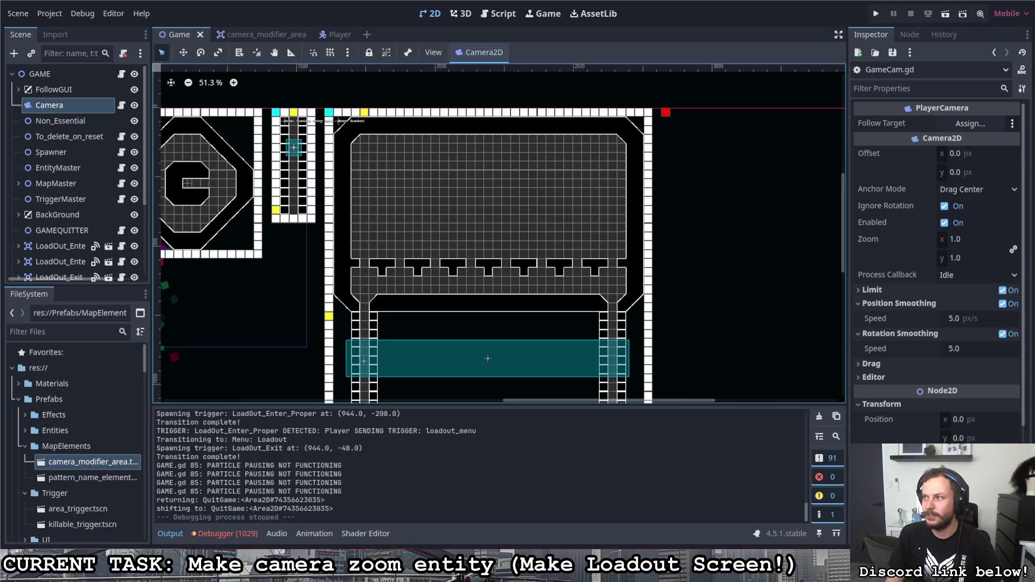
{"action": "scroll", "coordinate": [457, 205], "scroll_direction": "up", "scroll_amount": 3}
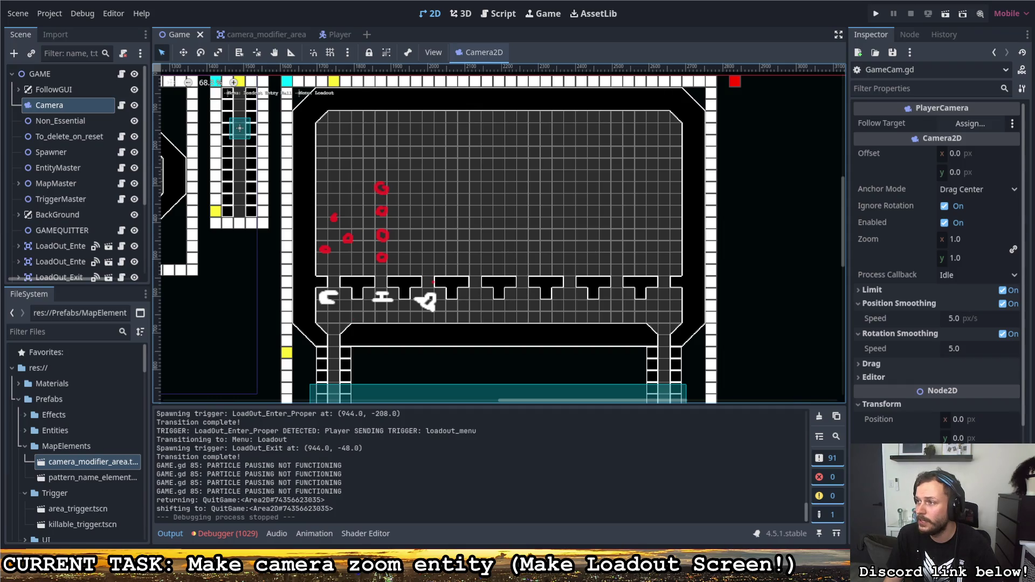
{"action": "left_click_drag", "start_coordinate": [431, 221], "coordinate": [424, 224]}
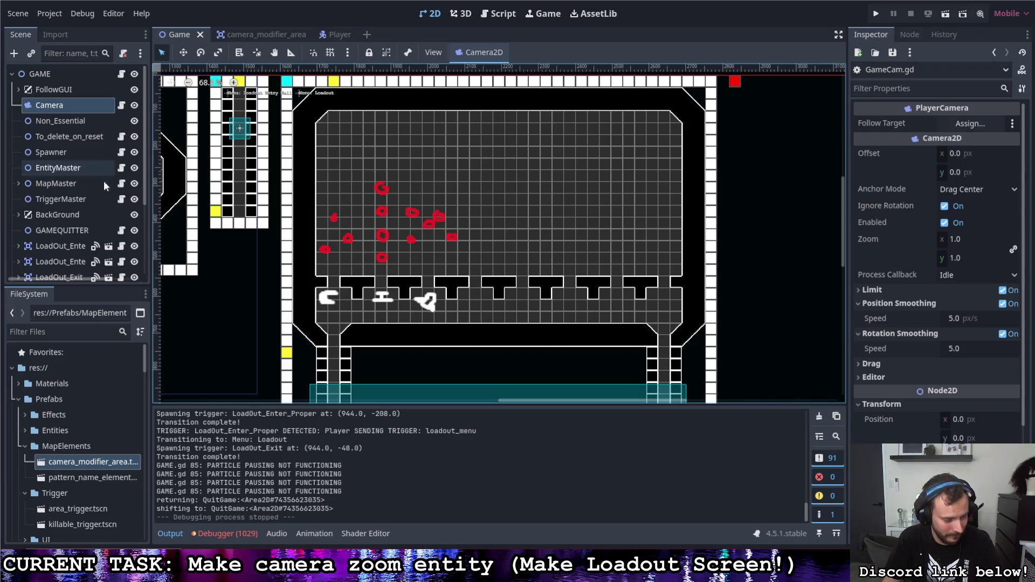
{"action": "scroll", "coordinate": [61, 230], "scroll_direction": "down", "scroll_amount": 5}
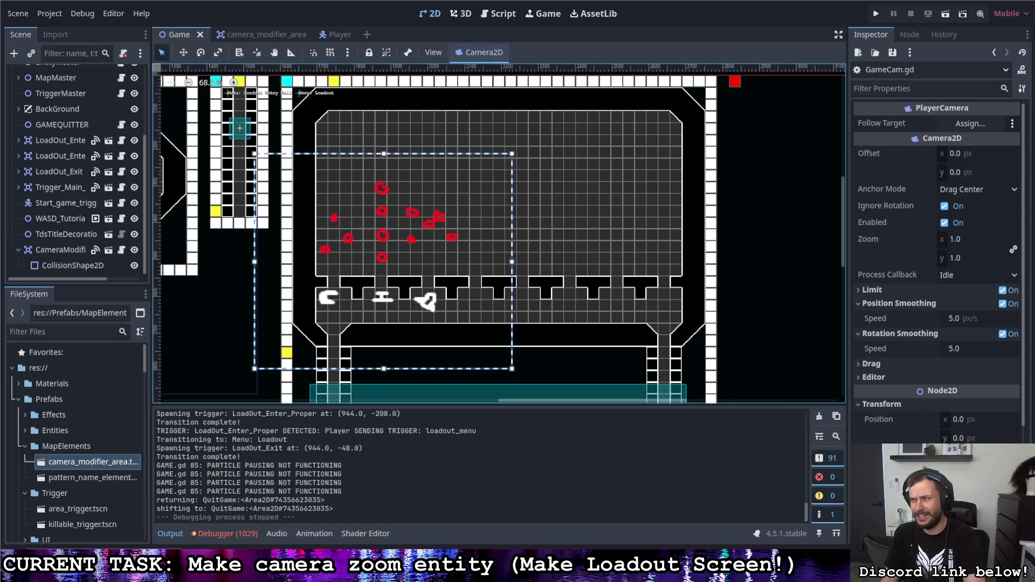
{"action": "key", "text": "Escape"}
{"action": "scroll", "coordinate": [473, 198], "scroll_direction": "down", "scroll_amount": 1}
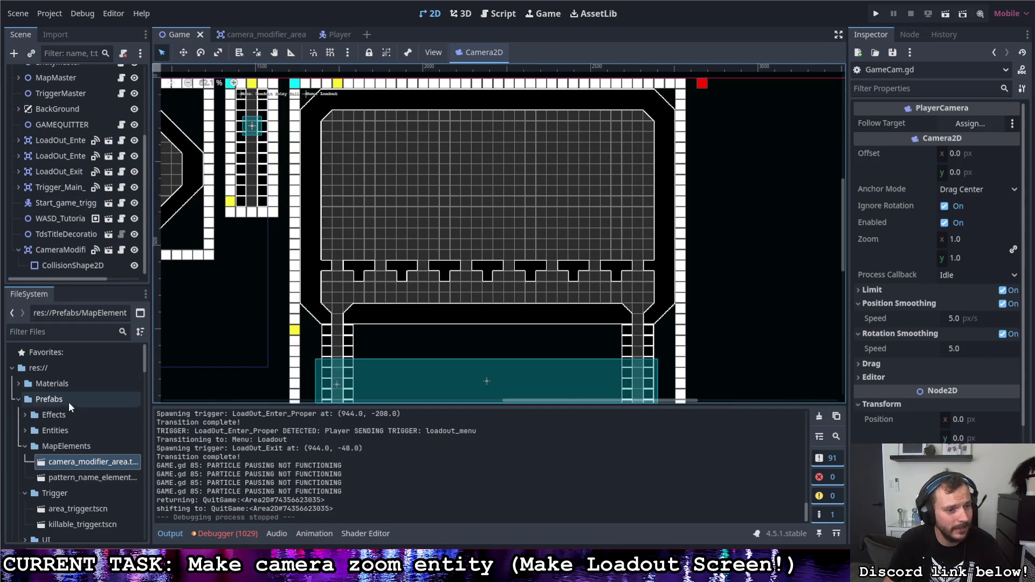
{"action": "left_click_drag", "start_coordinate": [70, 467], "coordinate": [487, 291]}
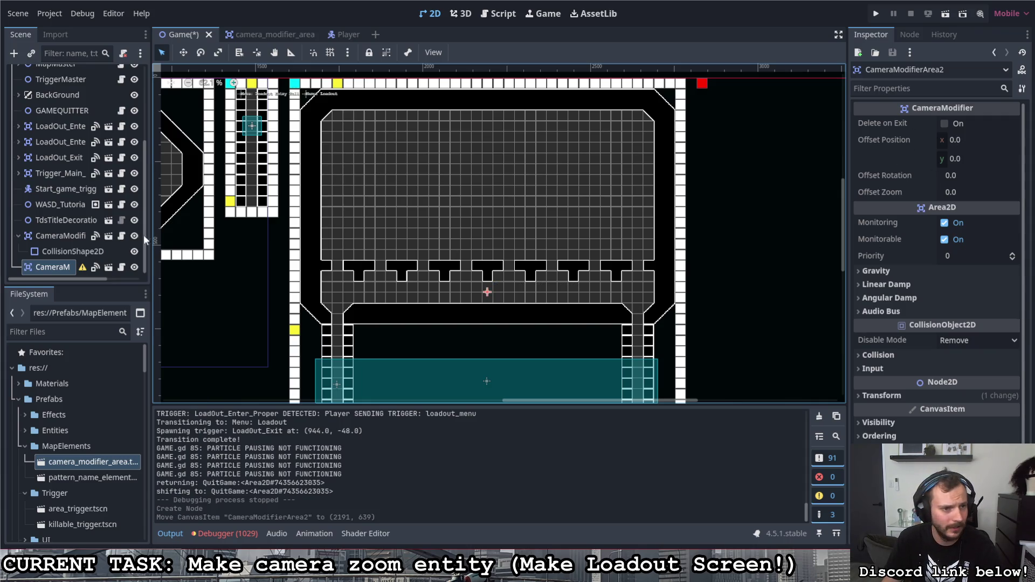
Step: Add a CollisionShape2D child to CameraModifierArea2 and give it a RectangleShape2D
{"action": "right_click", "coordinate": [71, 264]}
{"action": "left_click", "coordinate": [121, 95]}
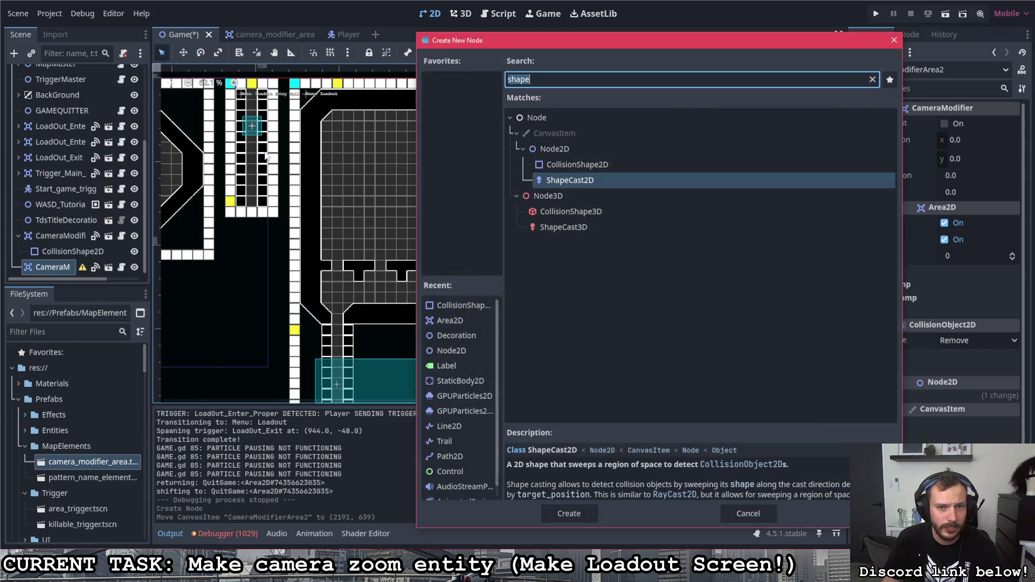
{"action": "double_click", "coordinate": [564, 165]}
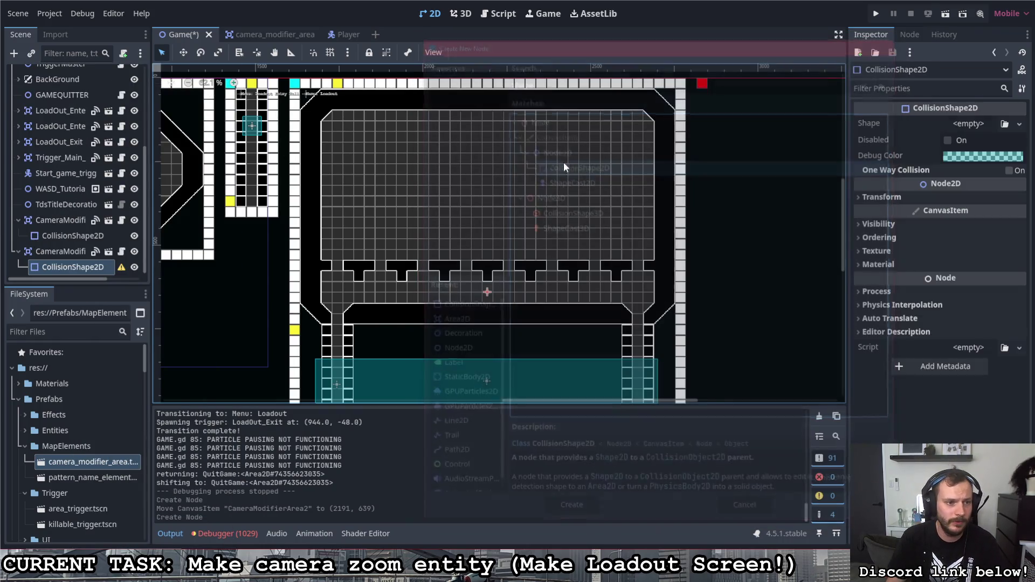
{"action": "left_click", "coordinate": [61, 250]}
{"action": "left_click", "coordinate": [79, 264]}
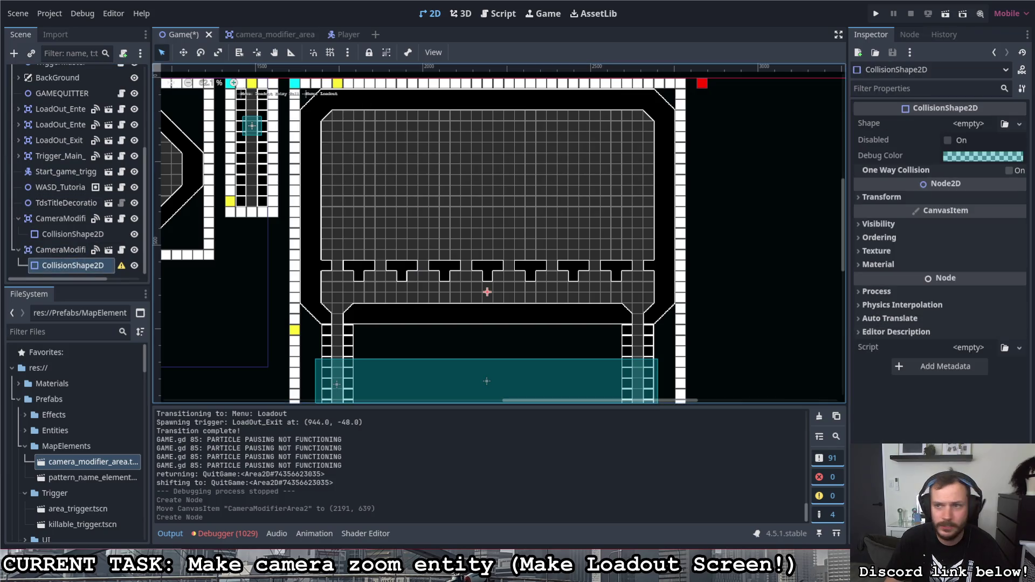
{"action": "left_click", "coordinate": [965, 124]}
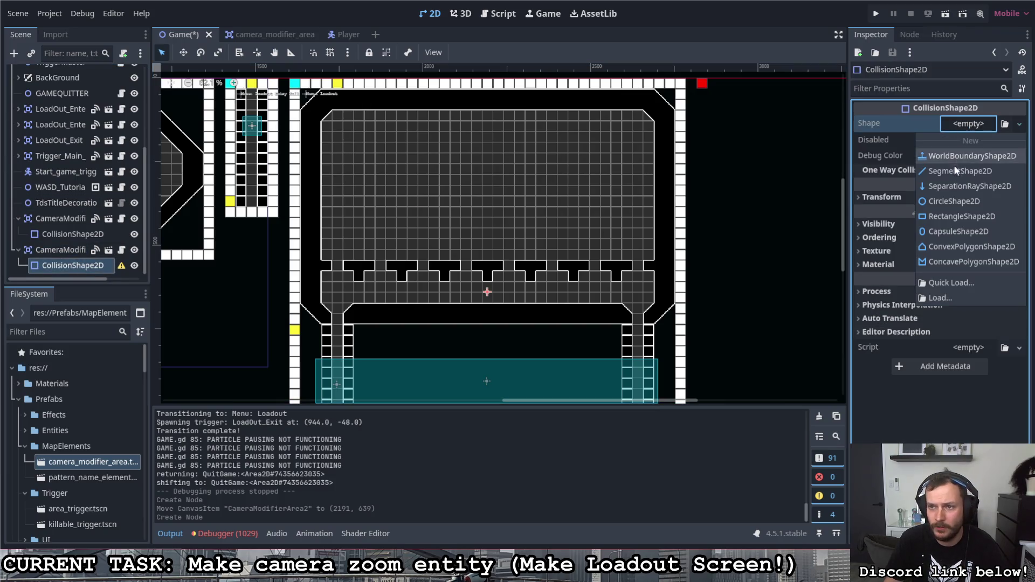
{"action": "left_click", "coordinate": [956, 213]}
Step: Stretch the rectangle into a thin strip across the room over the T-shaped blocks
{"action": "mouse_move", "coordinate": [483, 291]}
{"action": "left_mouse_down"}
{"action": "mouse_move", "coordinate": [322, 282]}
{"action": "mouse_move", "coordinate": [319, 269]}
{"action": "left_mouse_up"}
{"action": "mouse_move", "coordinate": [490, 289]}
{"action": "left_mouse_down"}
{"action": "mouse_move", "coordinate": [645, 297]}
{"action": "mouse_move", "coordinate": [656, 309]}
{"action": "left_mouse_up"}
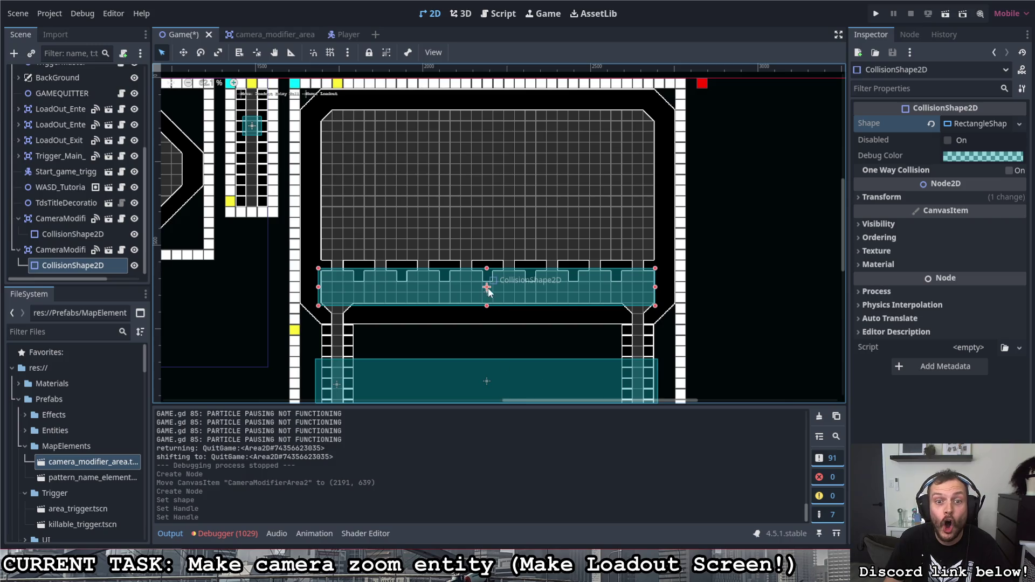
{"action": "left_click_drag", "start_coordinate": [488, 287], "coordinate": [488, 286]}
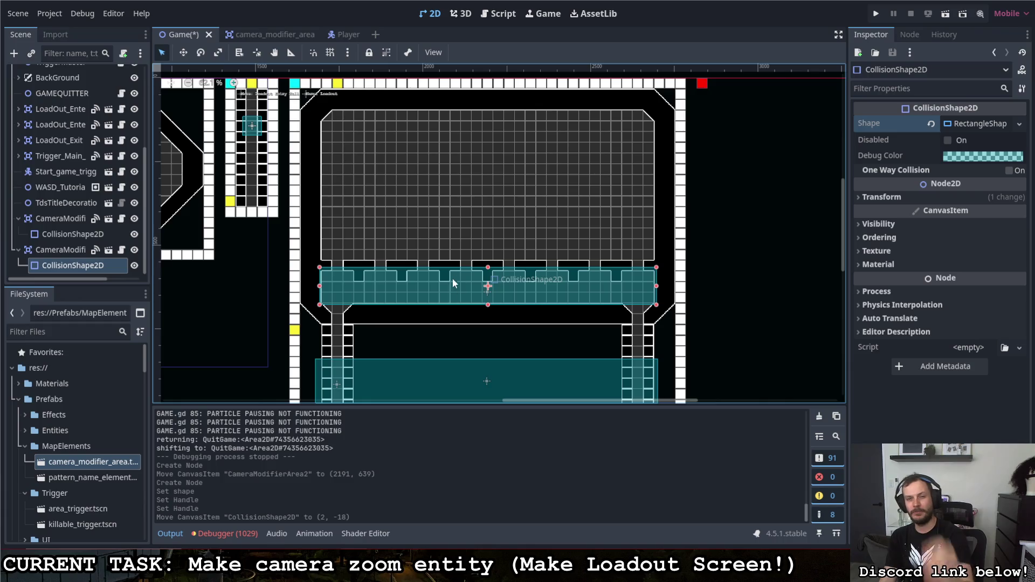
{"action": "mouse_move", "coordinate": [487, 286]}
{"action": "left_mouse_down"}
{"action": "mouse_move", "coordinate": [488, 260]}
{"action": "mouse_move", "coordinate": [489, 280]}
{"action": "mouse_move", "coordinate": [502, 271]}
{"action": "left_mouse_up"}
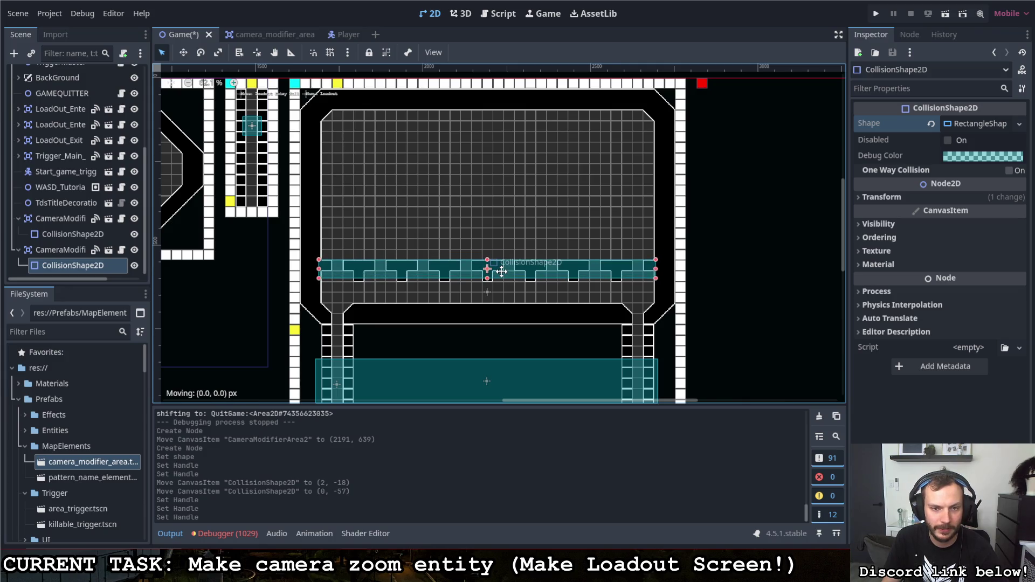
{"action": "left_click_drag", "start_coordinate": [488, 259], "coordinate": [488, 254]}
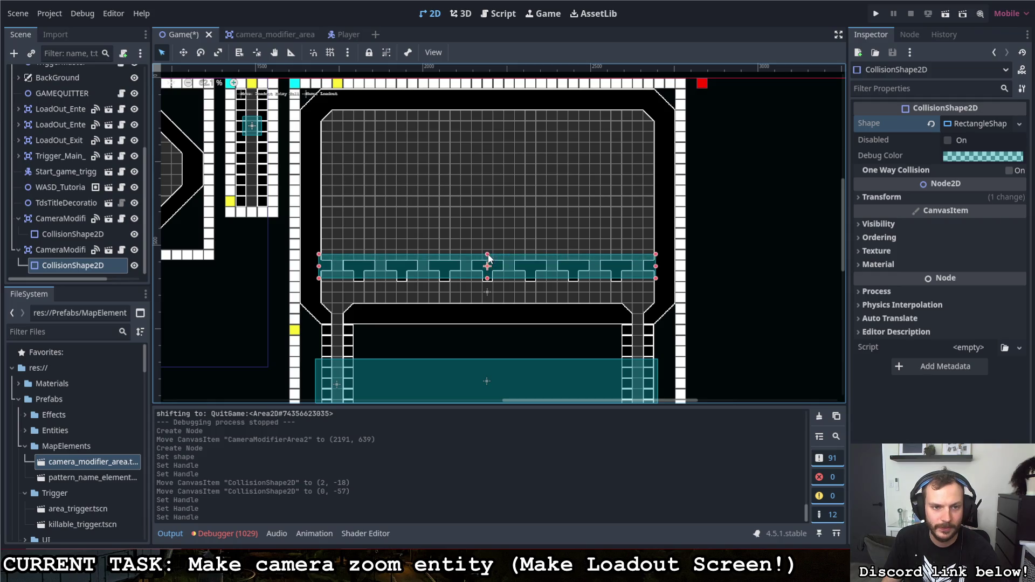
{"action": "left_click", "coordinate": [57, 249]}
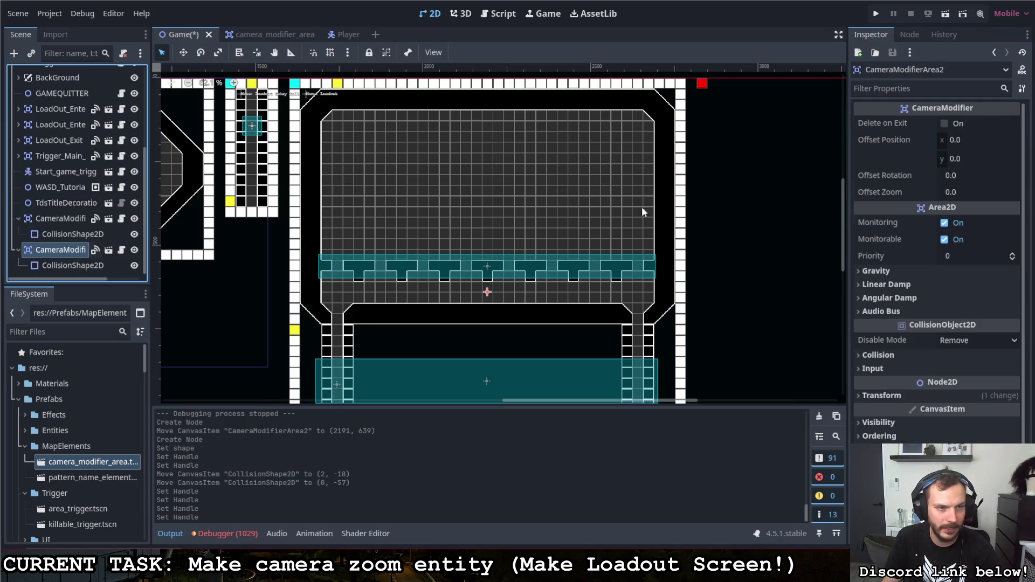
Step: Set Offset Zoom to 0.5 and Offset Position y to -100, save, and test-fly into the Loadout room
{"action": "left_click", "coordinate": [964, 190]}
{"action": "type", "text": "0"}
{"action": "type", "text": "4"}
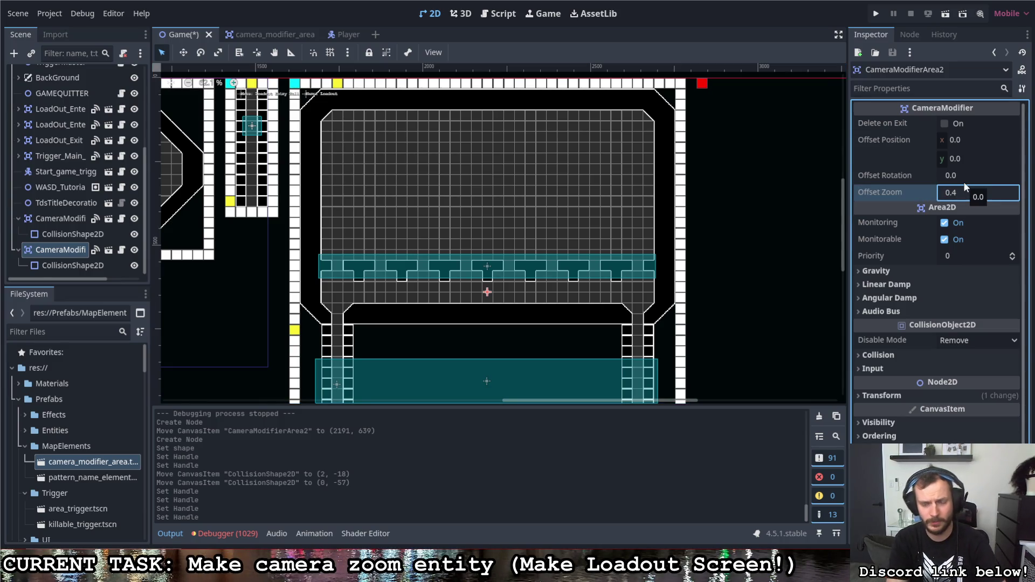
{"action": "type", "text": "5"}
{"action": "left_click", "coordinate": [983, 157]}
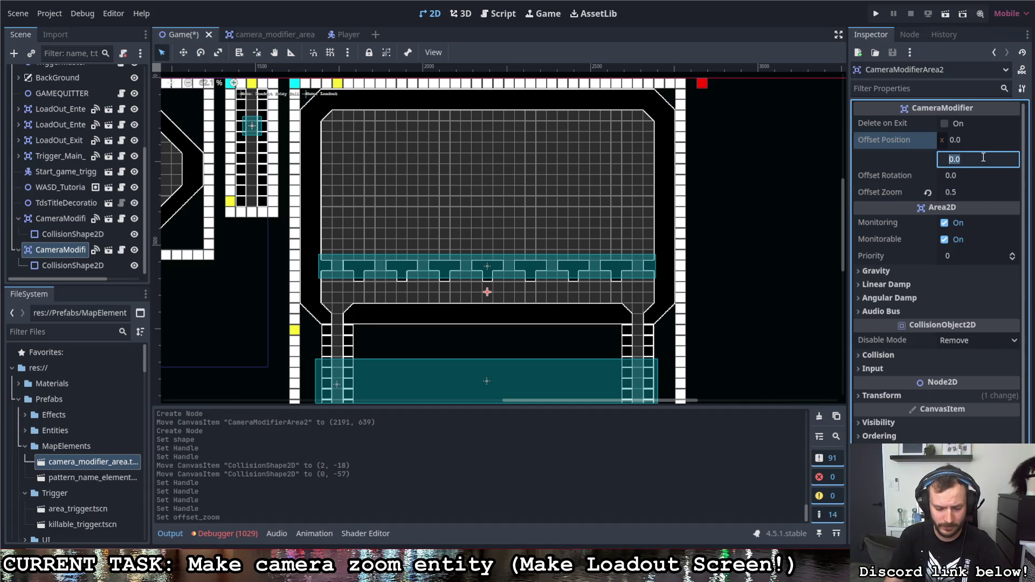
{"action": "type", "text": "-100"}
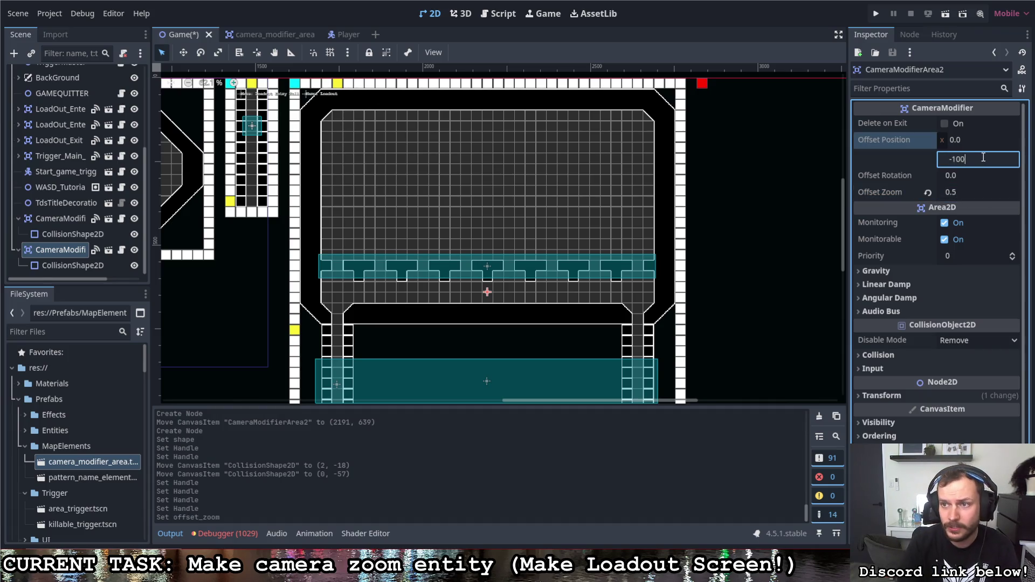
{"action": "key", "text": "ctrl+s"}
{"action": "left_click", "coordinate": [876, 15]}
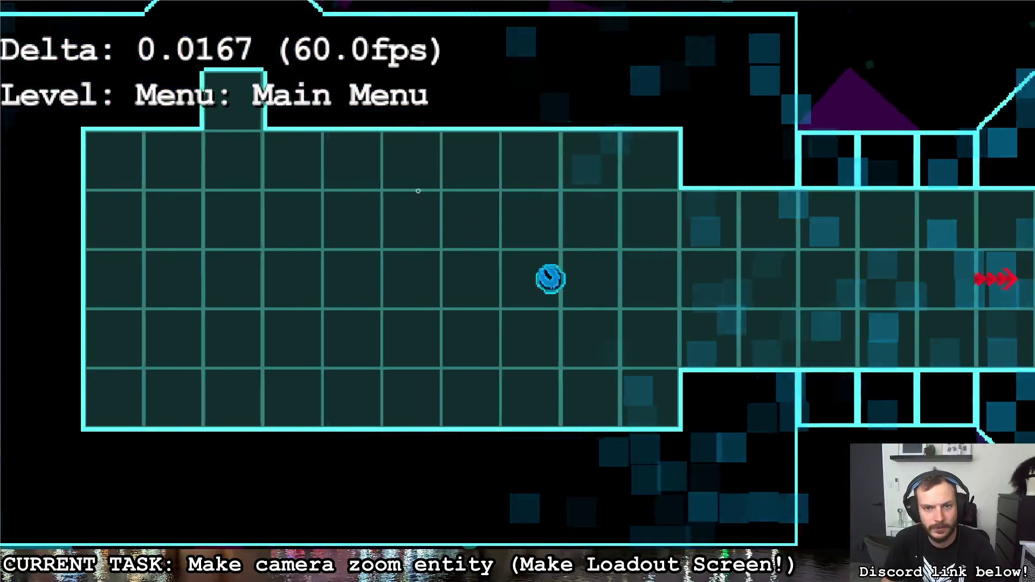
{"action": "key", "text": "w"}
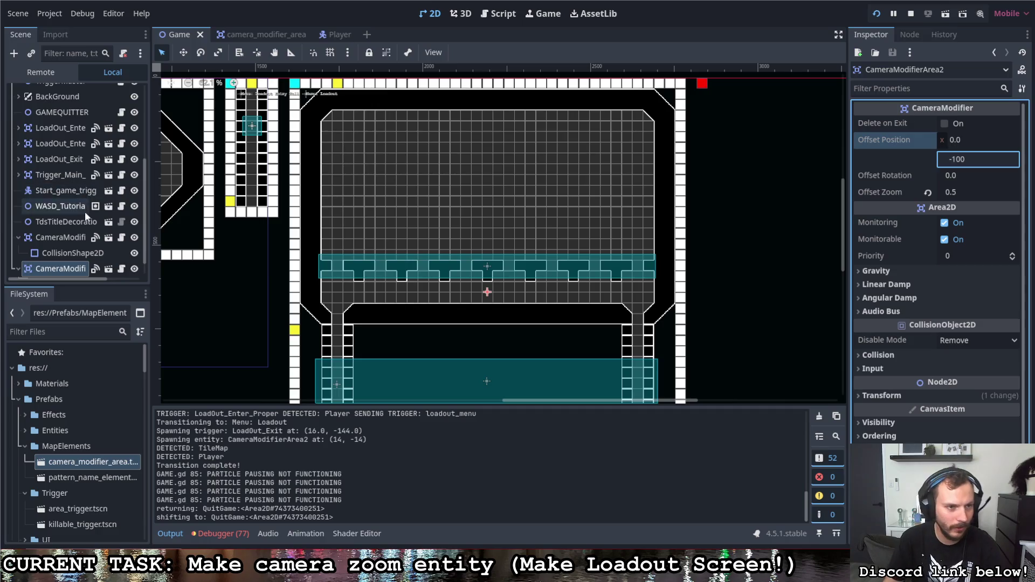
Step: Open the GameCam.gd script and scroll through it
{"action": "left_click", "coordinate": [122, 105]}
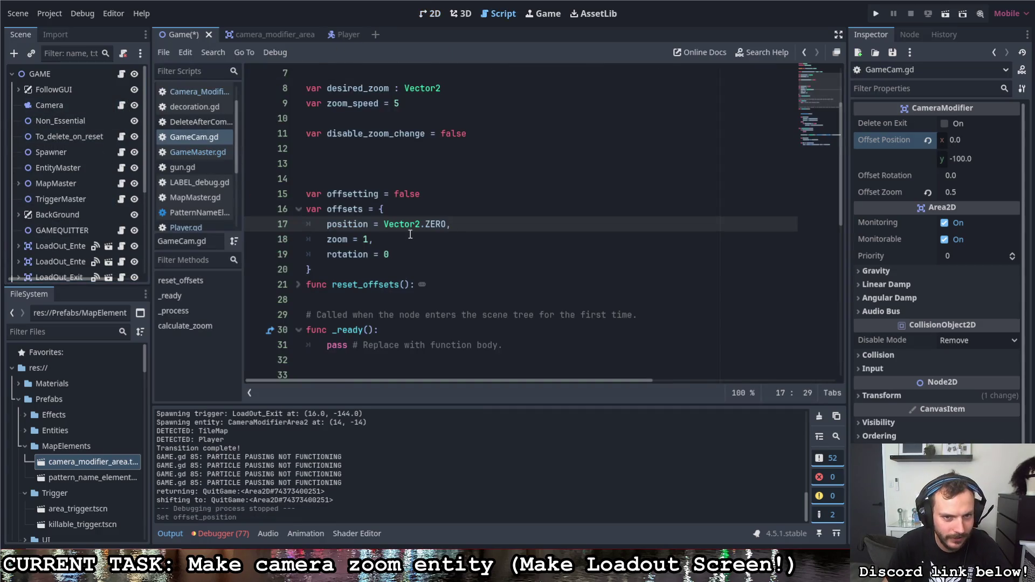
{"action": "scroll", "coordinate": [402, 327], "scroll_direction": "down", "scroll_amount": 8}
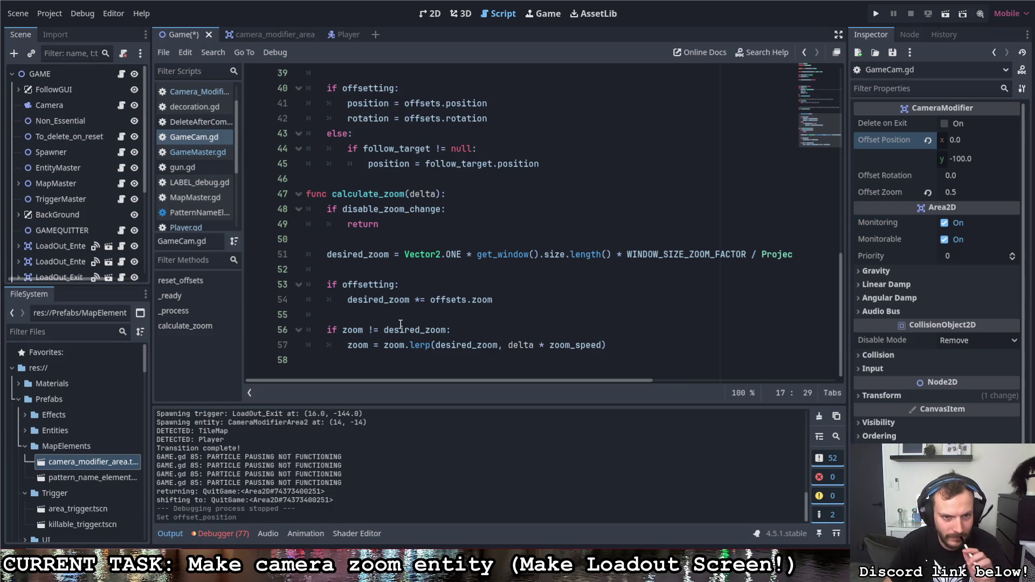
{"action": "scroll", "coordinate": [400, 322], "scroll_direction": "up", "scroll_amount": 1}
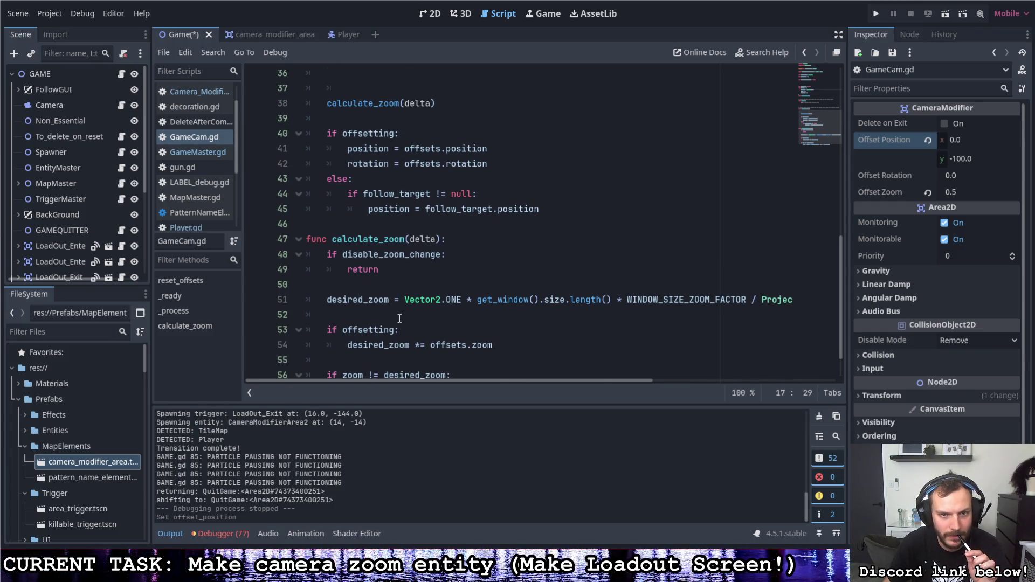
{"action": "scroll", "coordinate": [399, 318], "scroll_direction": "up", "scroll_amount": 1}
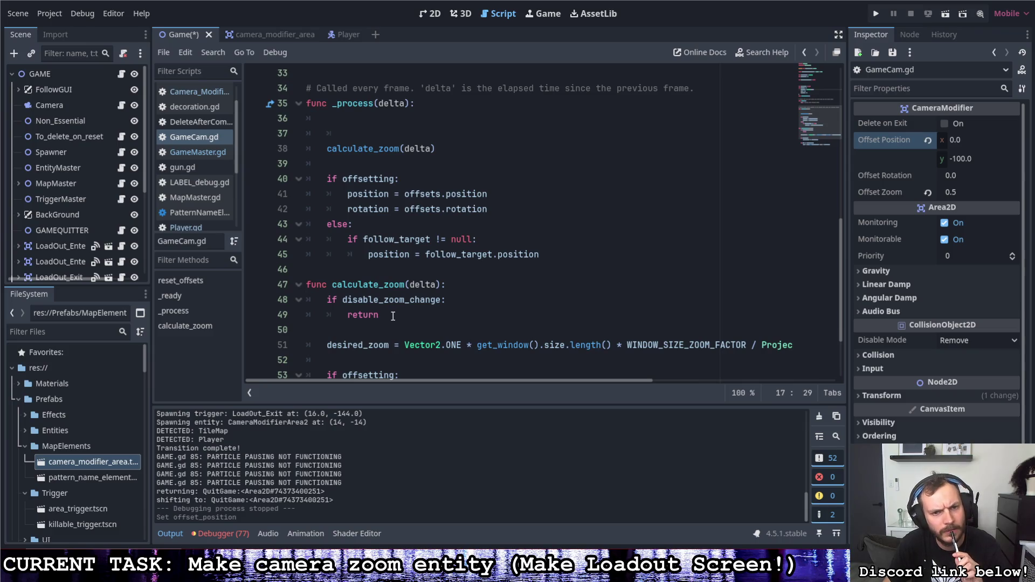
{"action": "scroll", "coordinate": [394, 316], "scroll_direction": "up", "scroll_amount": 2}
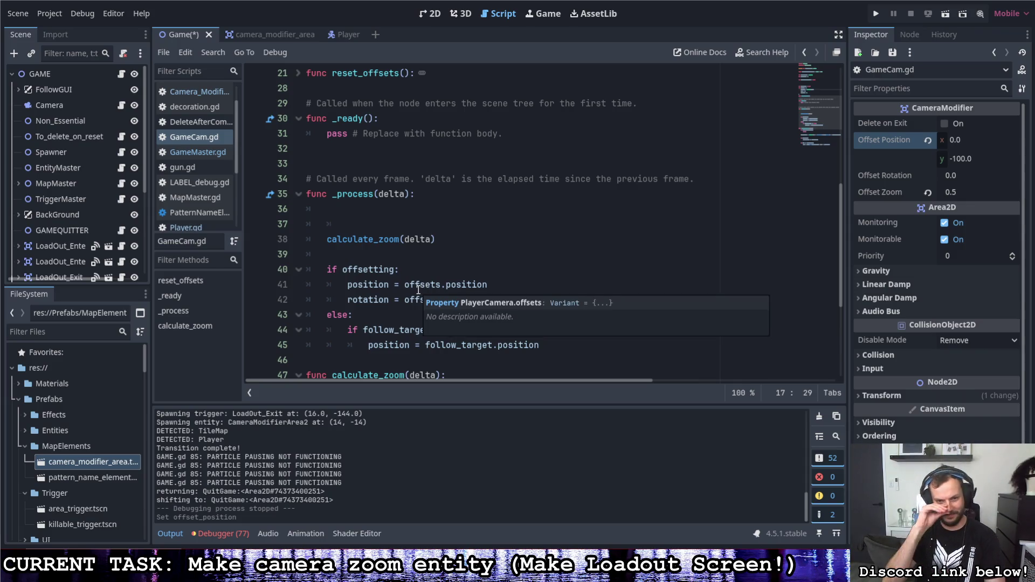
Step: Inspect the follow-target position line, save, and place the caret in the offsets dictionary
{"action": "left_click", "coordinate": [508, 344]}
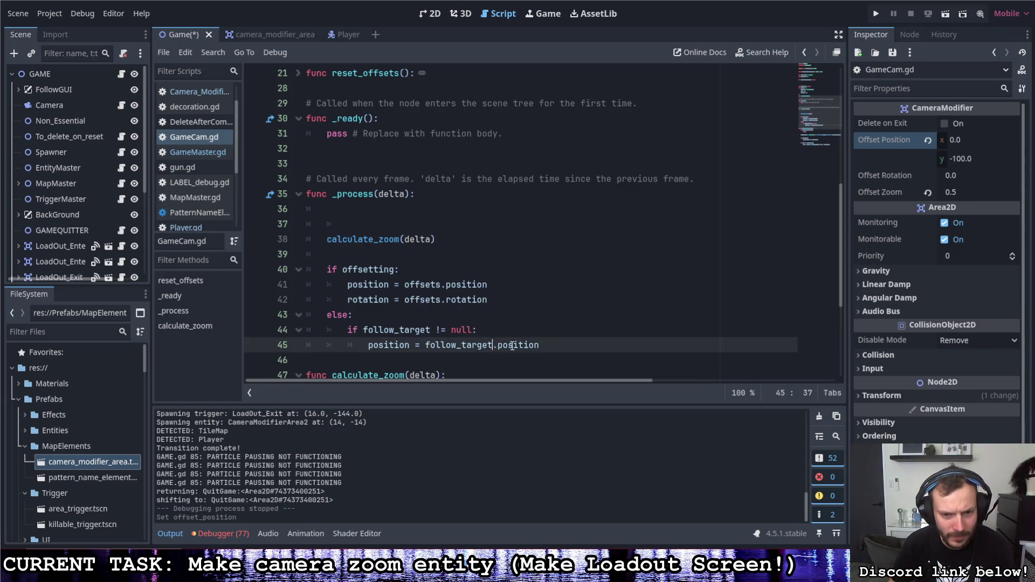
{"action": "left_click_drag", "start_coordinate": [539, 345], "coordinate": [408, 345]}
{"action": "left_click", "coordinate": [482, 329]}
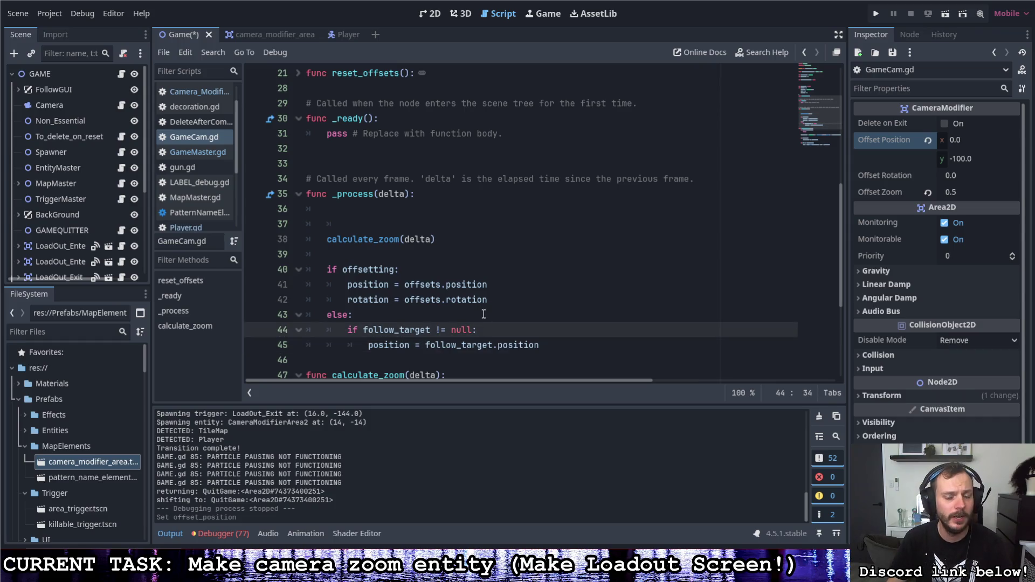
{"action": "scroll", "coordinate": [475, 307], "scroll_direction": "up", "scroll_amount": 7}
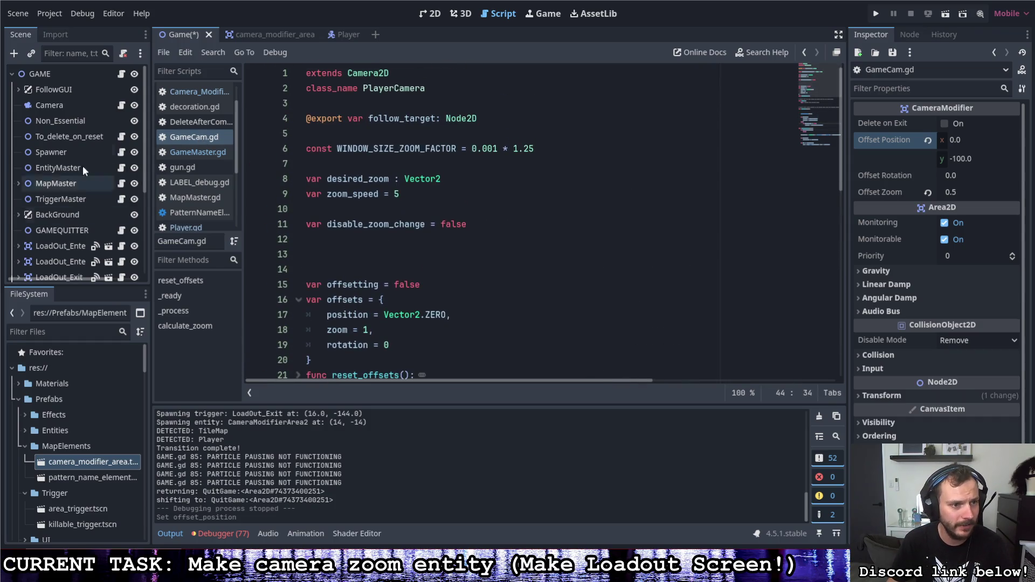
{"action": "key", "text": "ctrl+s"}
{"action": "scroll", "coordinate": [396, 188], "scroll_direction": "down", "scroll_amount": 2}
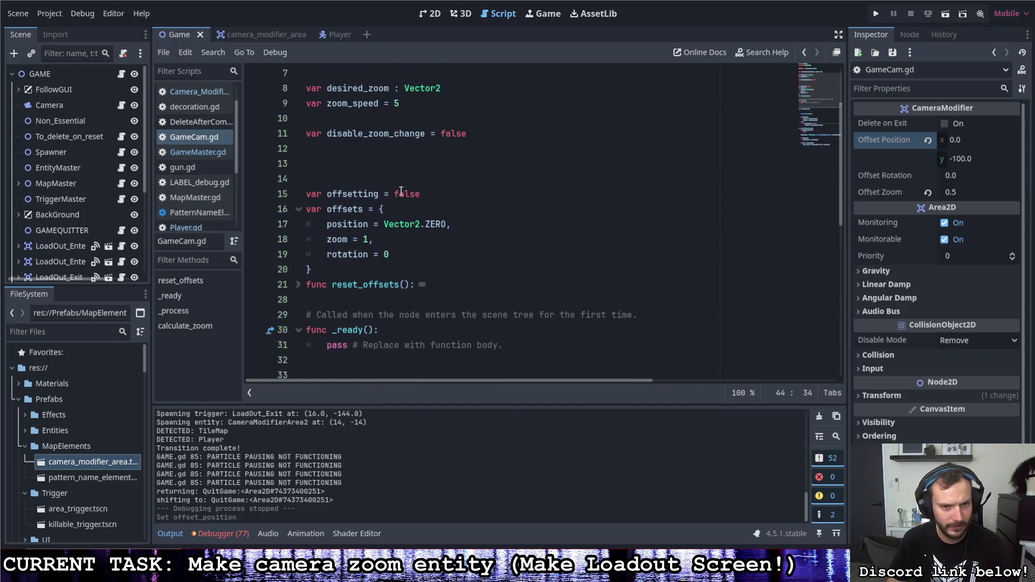
{"action": "left_click", "coordinate": [403, 209]}
Step: Add 'absolute_offsets = false,' as the first offsets dictionary entry and save GameCam.gd
{"action": "key", "text": "Return"}
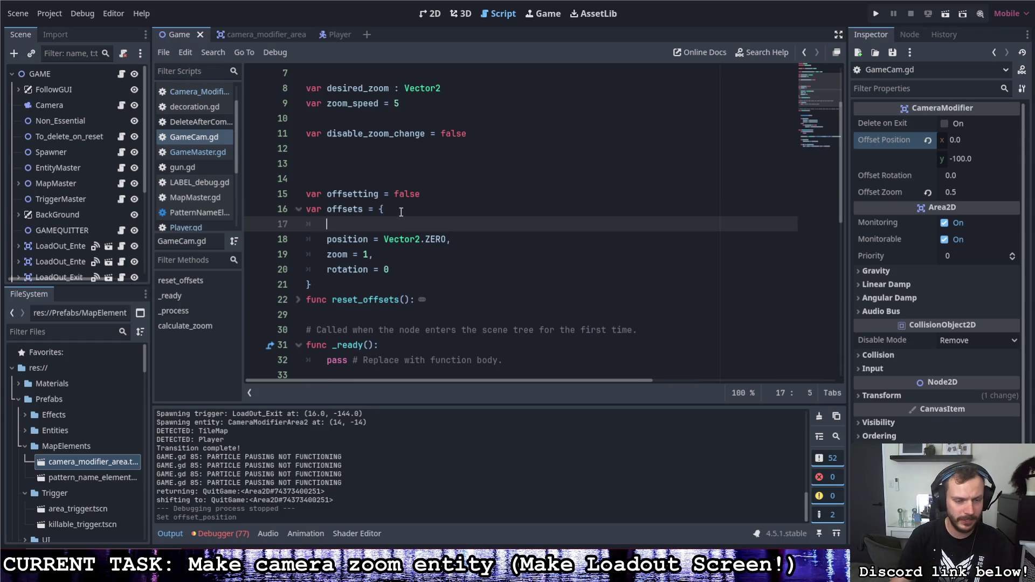
{"action": "type", "text": "follow_"}
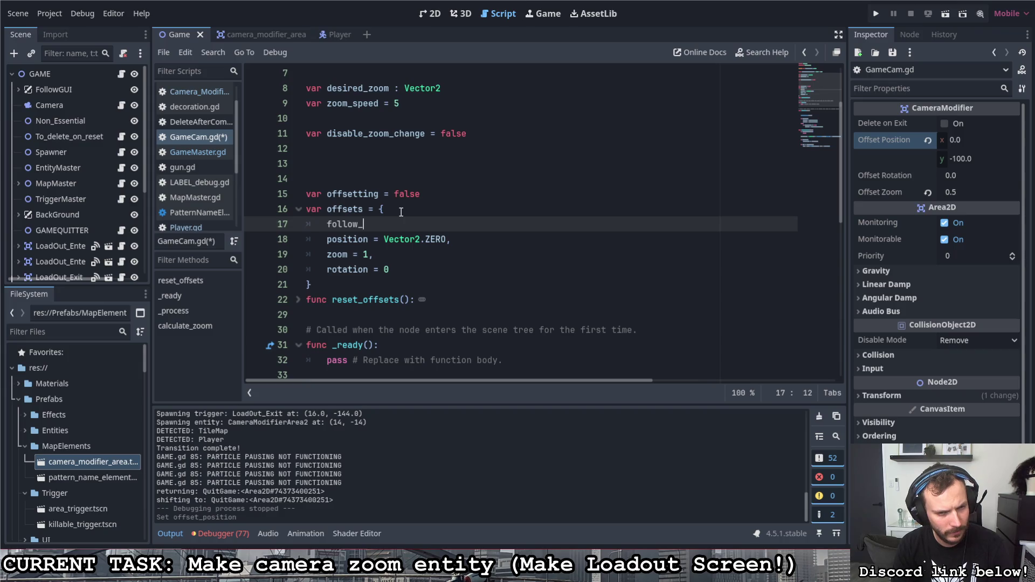
{"action": "key", "text": "BackSpace"}
{"action": "key", "text": "BackSpace"}
{"action": "key", "text": "BackSpace"}
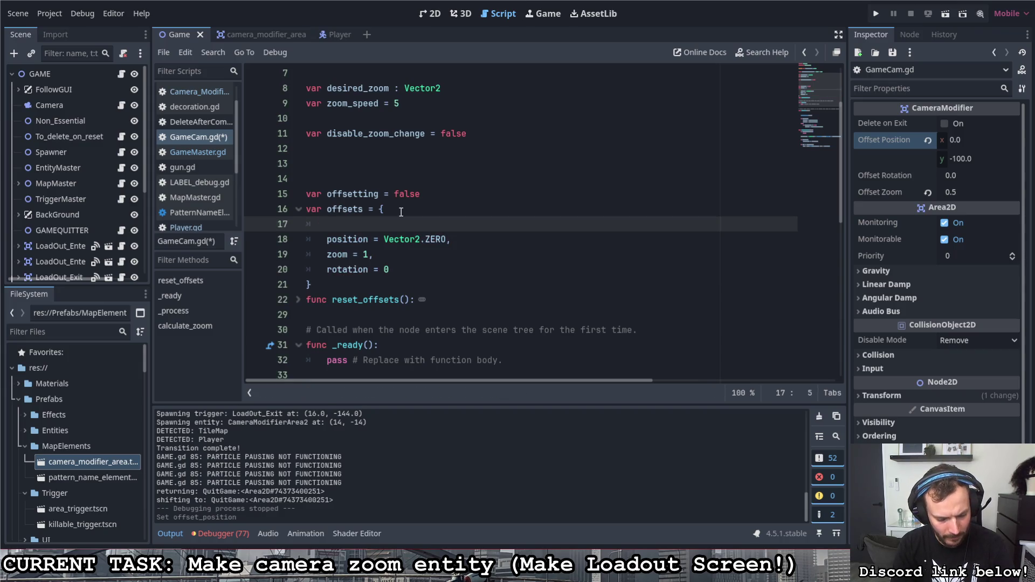
{"action": "type", "text": "absolute_offs"}
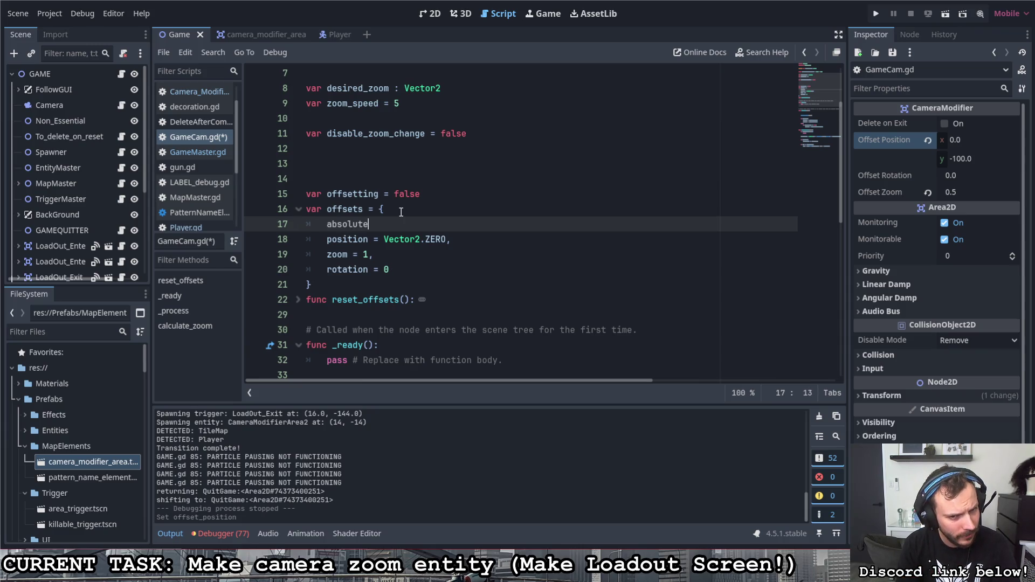
{"action": "type", "text": "ets = "}
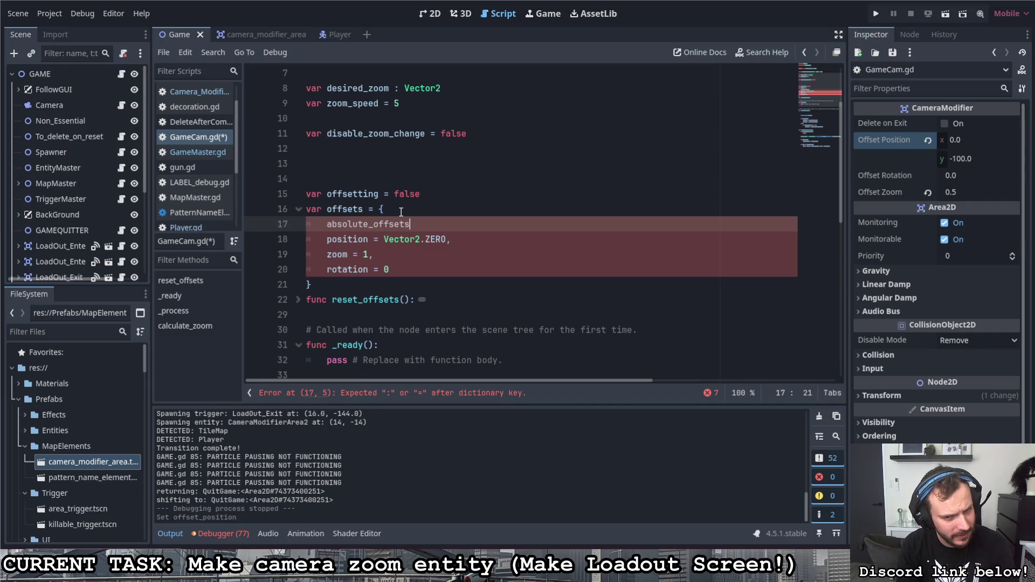
{"action": "type", "text": "false"}
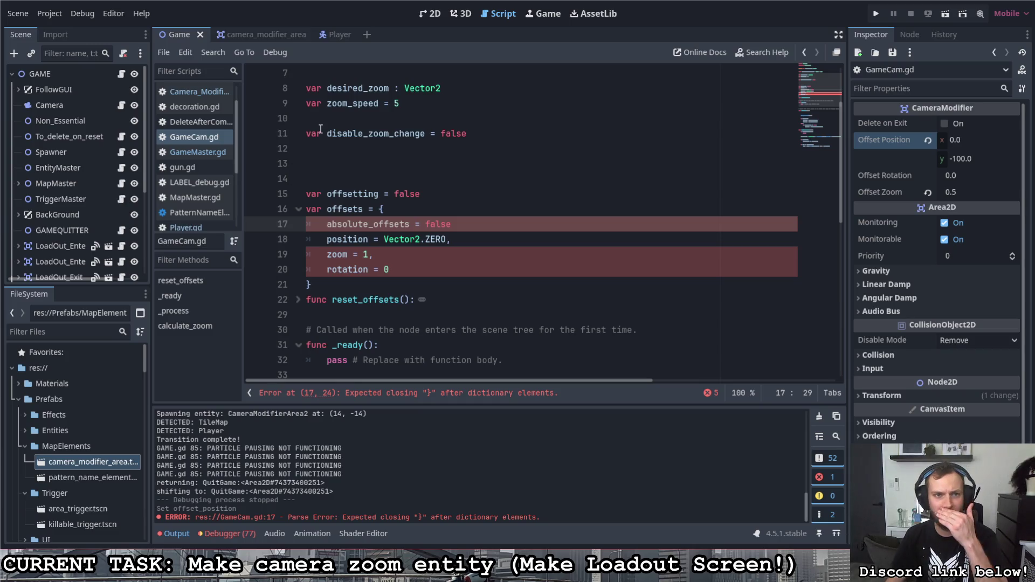
{"action": "type", "text": ","}
{"action": "key", "text": "ctrl+s"}
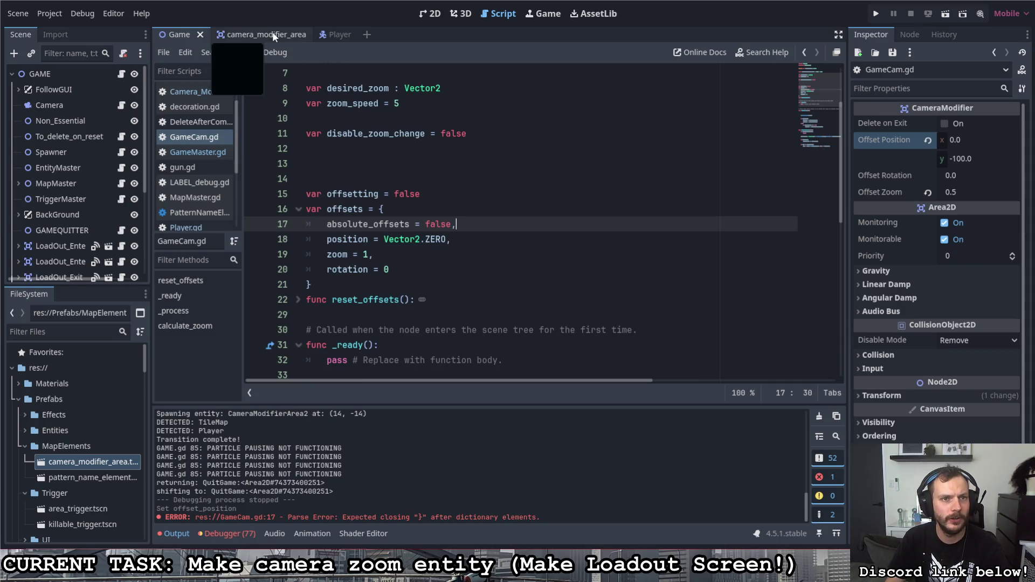
{"action": "left_click", "coordinate": [291, 35]}
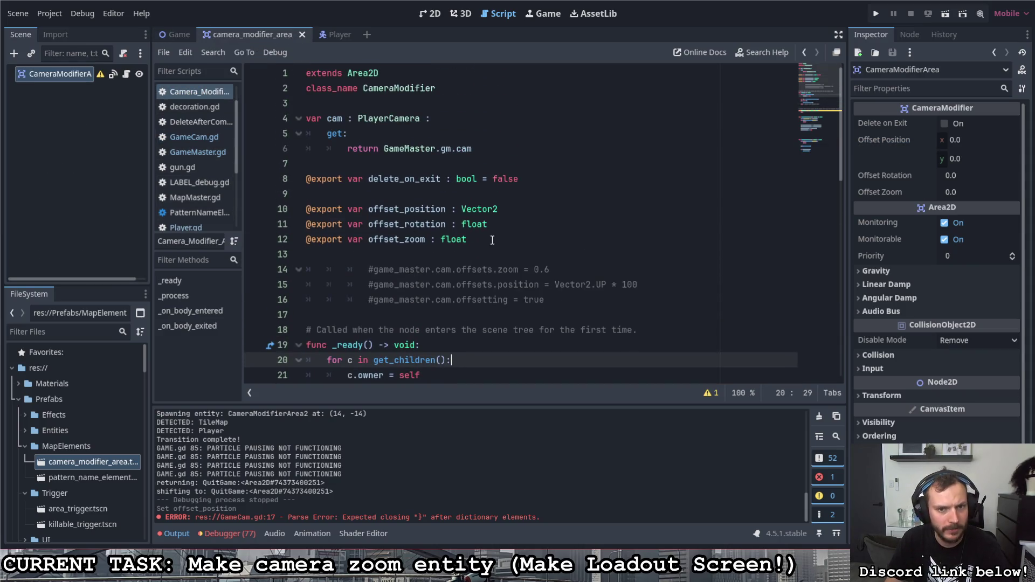
{"action": "left_click", "coordinate": [476, 199]}
{"action": "key", "text": "Return"}
{"action": "type", "text": "@export var "}
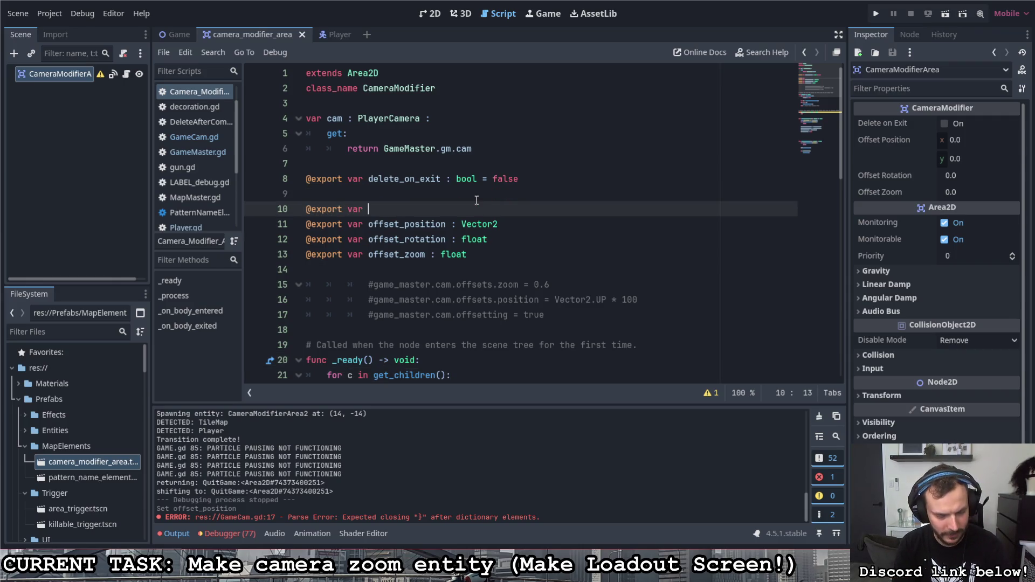
{"action": "type", "text": "absolute"}
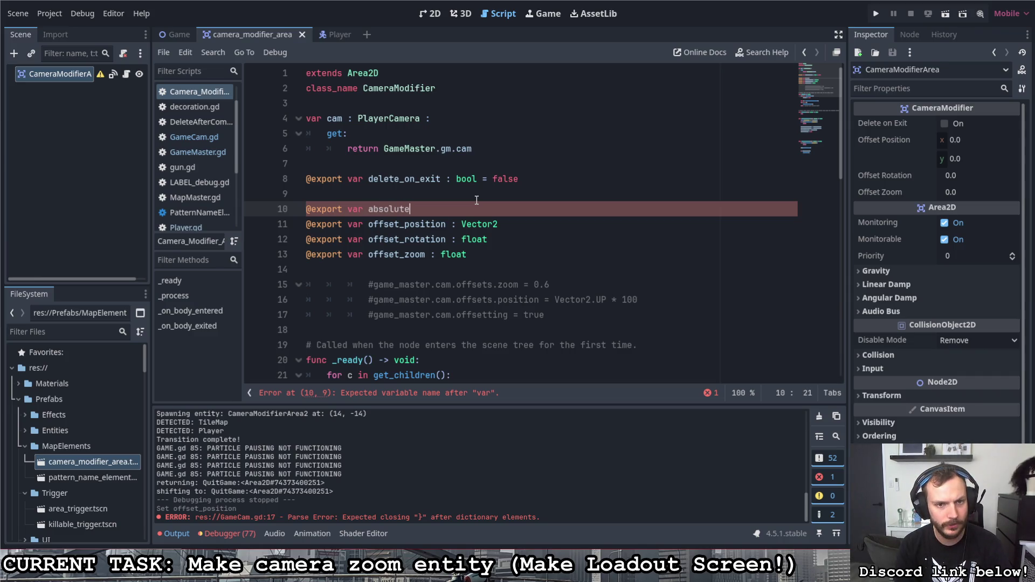
{"action": "key", "text": "BackSpace"}
{"action": "key", "text": "BackSpace"}
{"action": "key", "text": "BackSpace"}
{"action": "type", "text": "offset "}
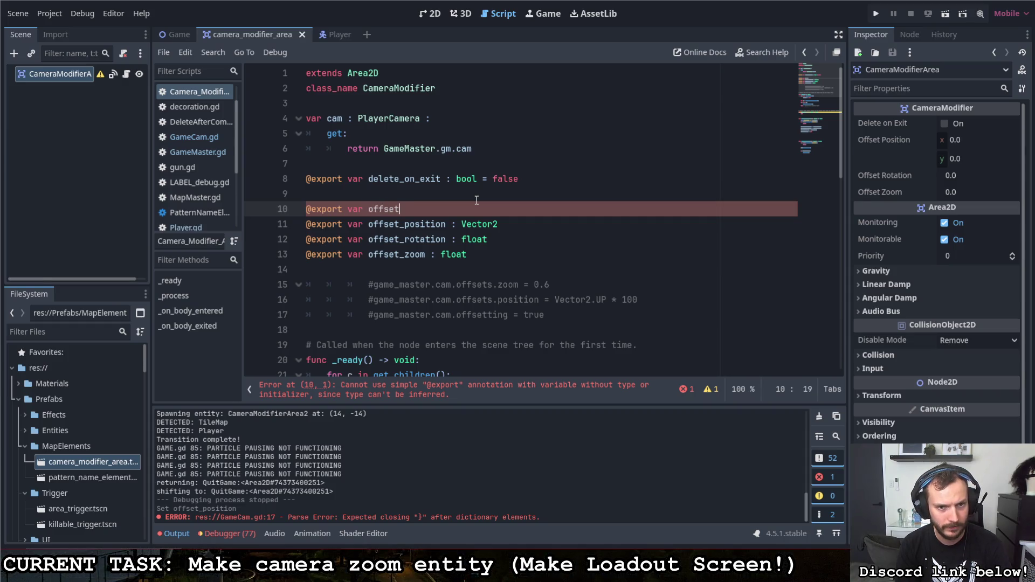
{"action": "type", "text": "lute = false"}
{"action": "key", "text": "ctrl+s"}
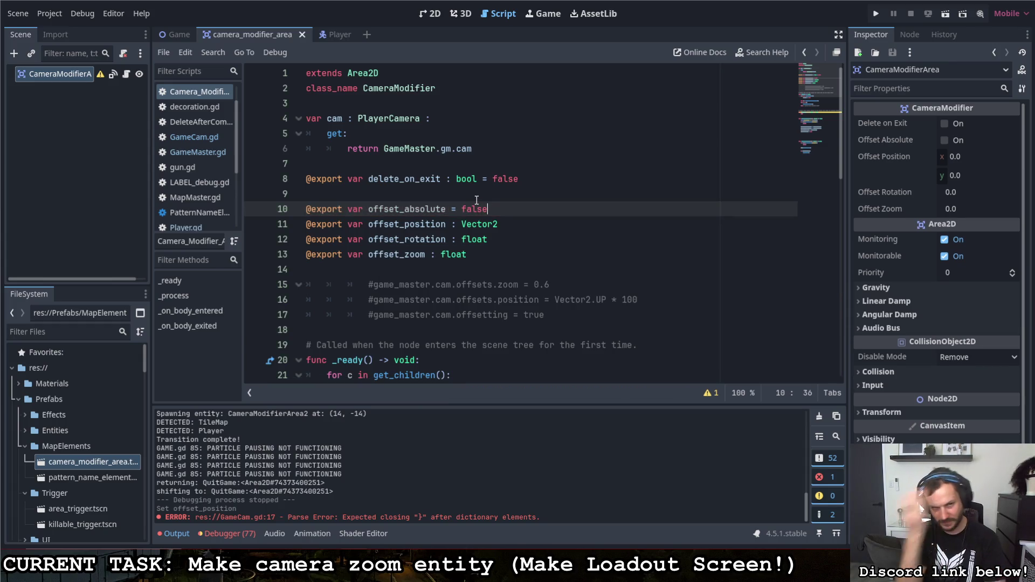
Step: Begin a '## Toggling' doc comment above offset_absolute
{"action": "left_click", "coordinate": [470, 191]}
{"action": "key", "text": "Return"}
{"action": "type", "text": "## "}
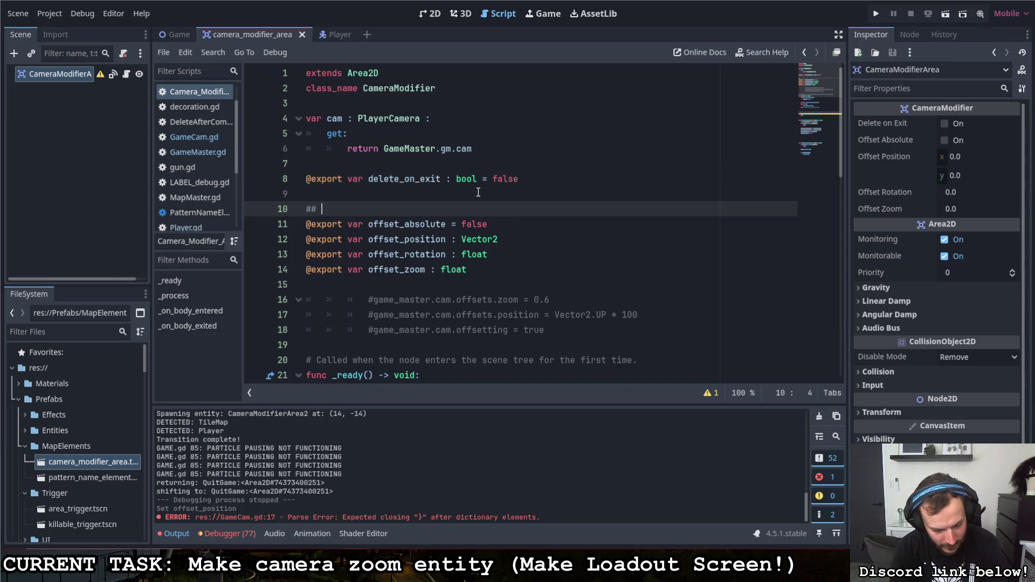
{"action": "type", "text": "Toggling t"}
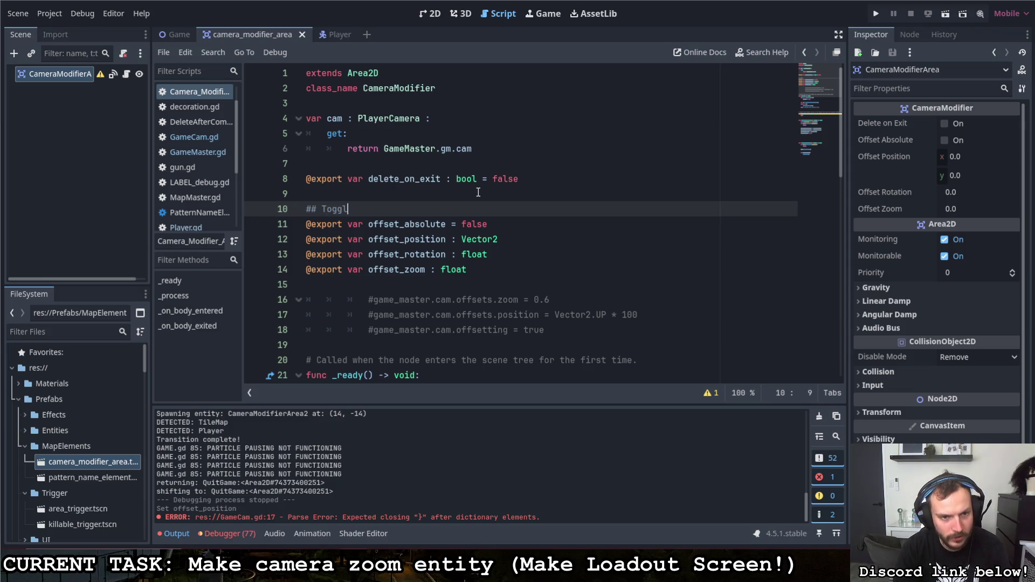
Step: Write the doc comment: setting true freezes the camera at the offset position without following the player
{"action": "key", "text": "BackSpace"}
{"action": "key", "text": "BackSpace"}
{"action": "key", "text": "BackSpace"}
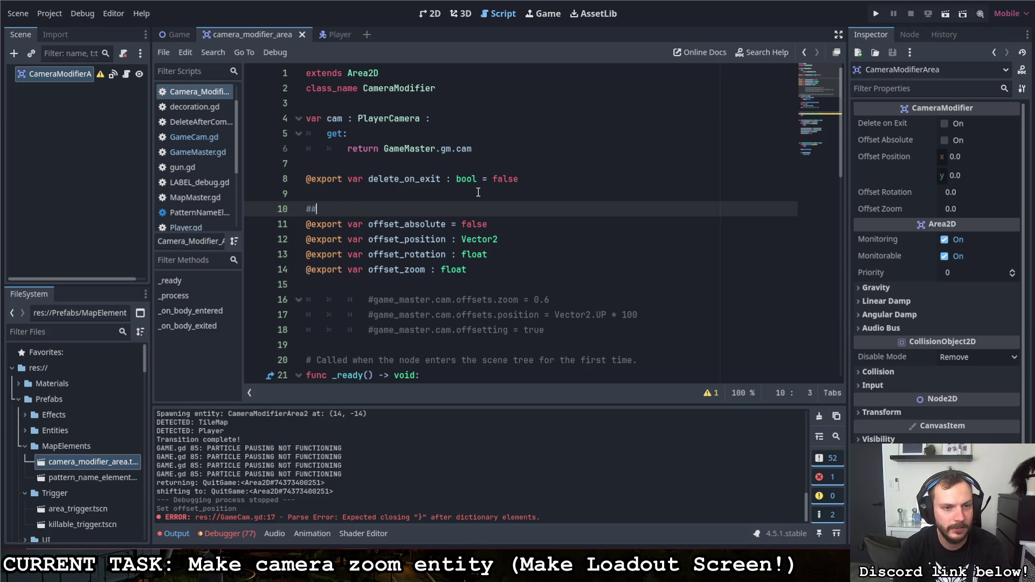
{"action": "key", "text": "BackSpace"}
{"action": "key", "text": "BackSpace"}
{"action": "type", "text": "tting this to "}
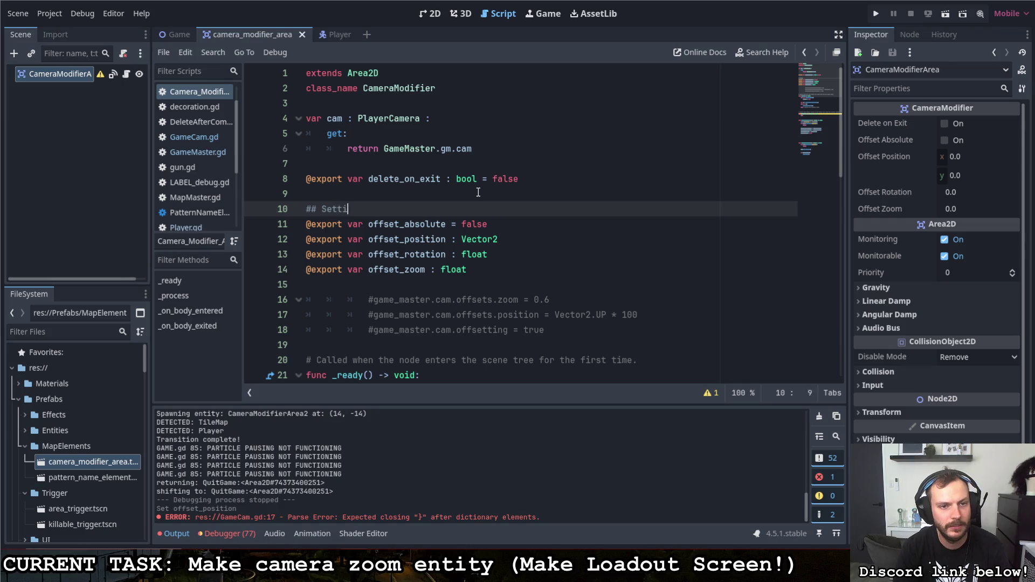
{"action": "type", "text": "tru e will cause the camera "}
{"action": "type", "text": "res"}
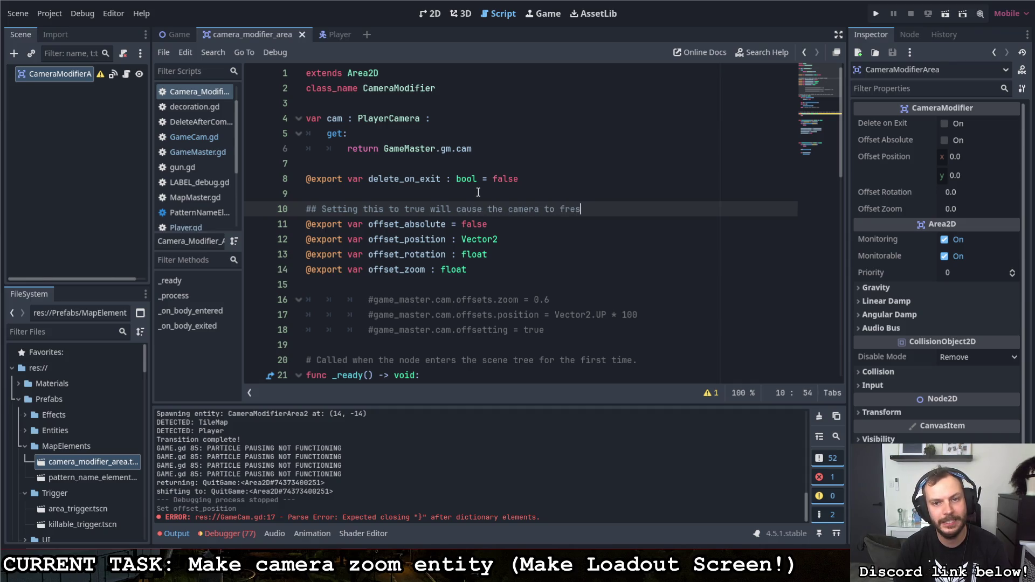
{"action": "key", "text": "BackSpace"}
{"action": "key", "text": "BackSpace"}
{"action": "key", "text": "BackSpace"}
{"action": "type", "text": "e"}
{"action": "key", "text": "BackSpace"}
{"action": "key", "text": "BackSpace"}
{"action": "key", "text": "BackSpace"}
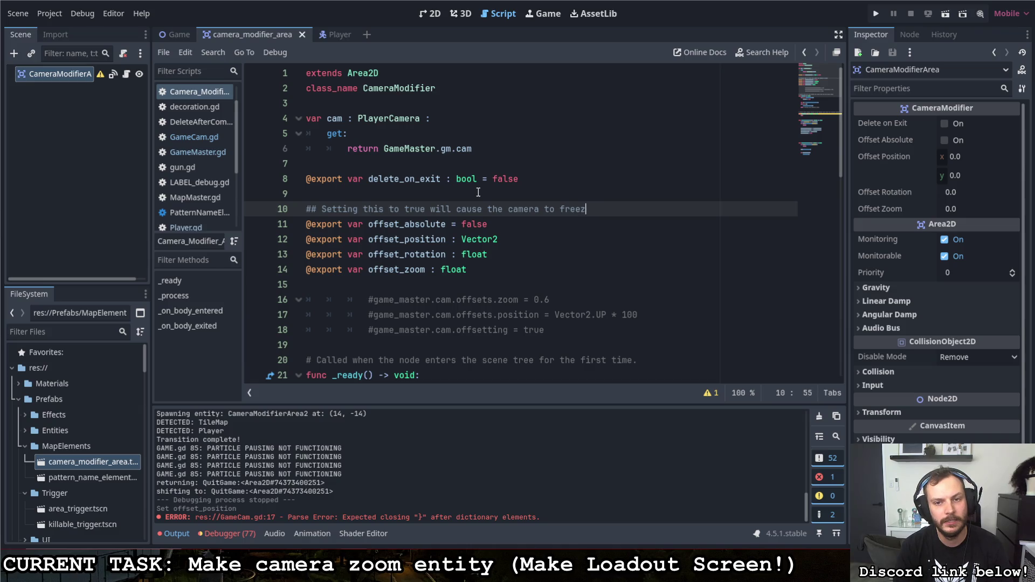
{"action": "type", "text": "the off"}
{"action": "type", "text": "set po"}
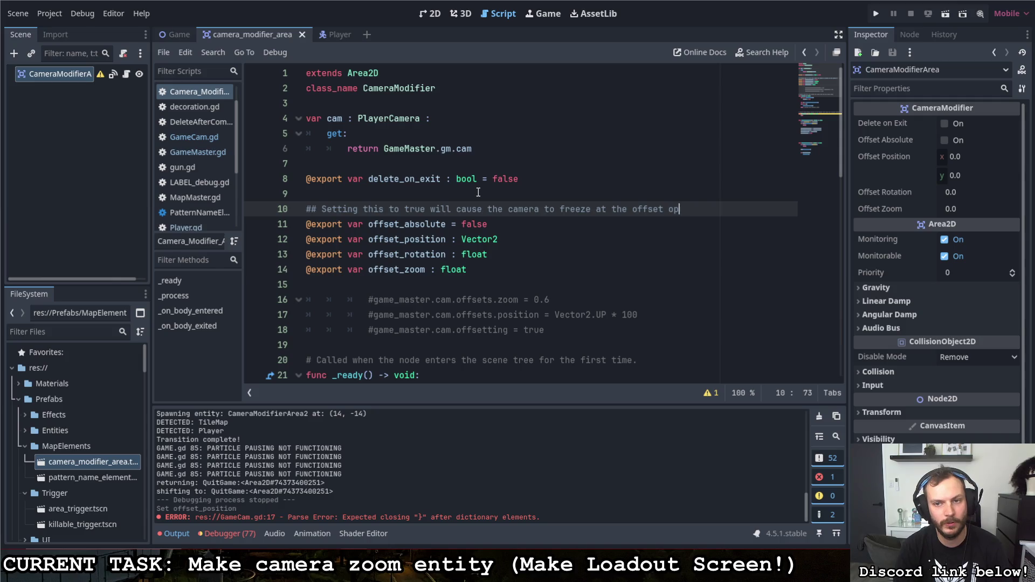
{"action": "type", "text": "sition"}
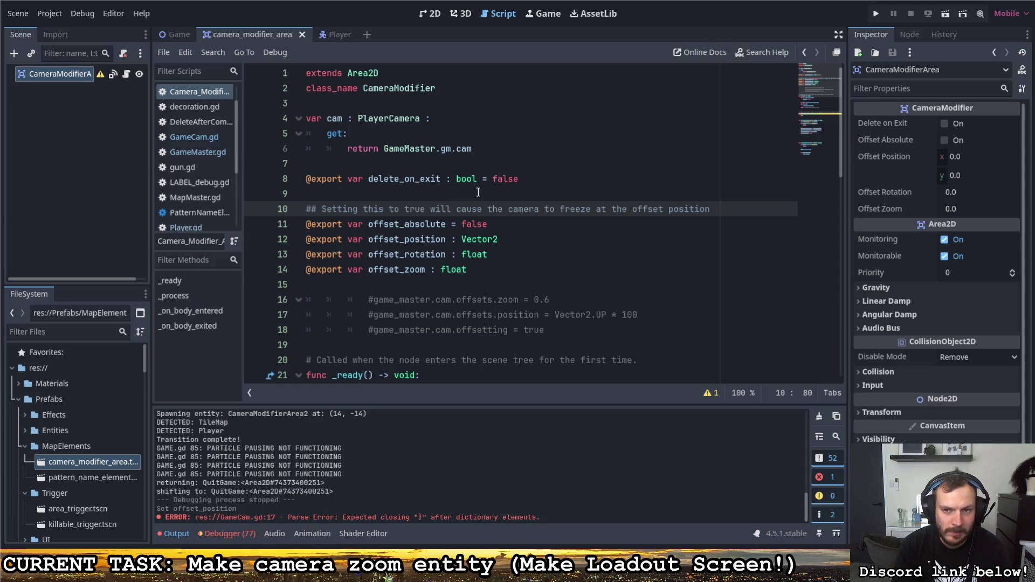
{"action": "type", "text": "without fol"}
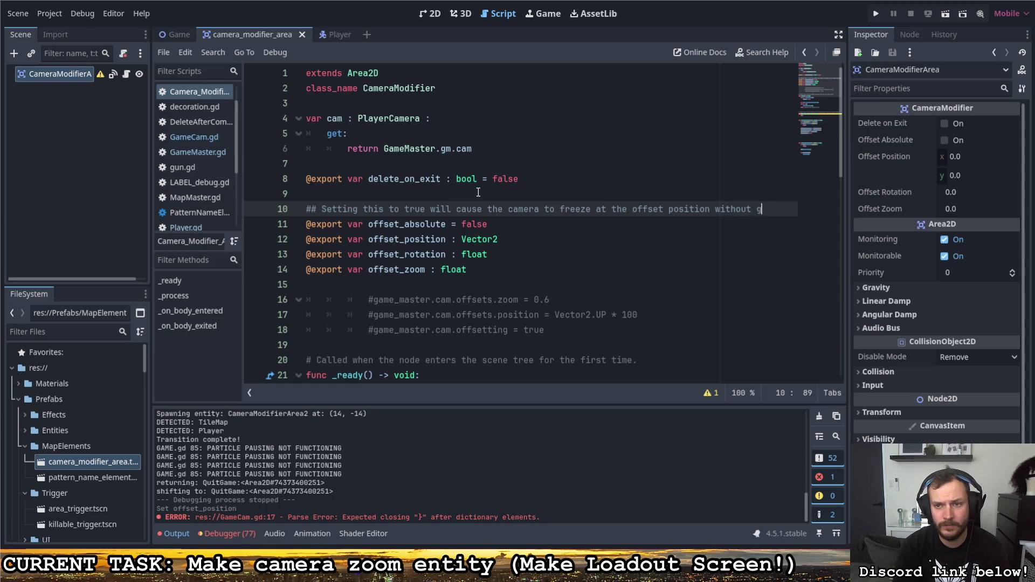
{"action": "type", "text": "lowing the player"}
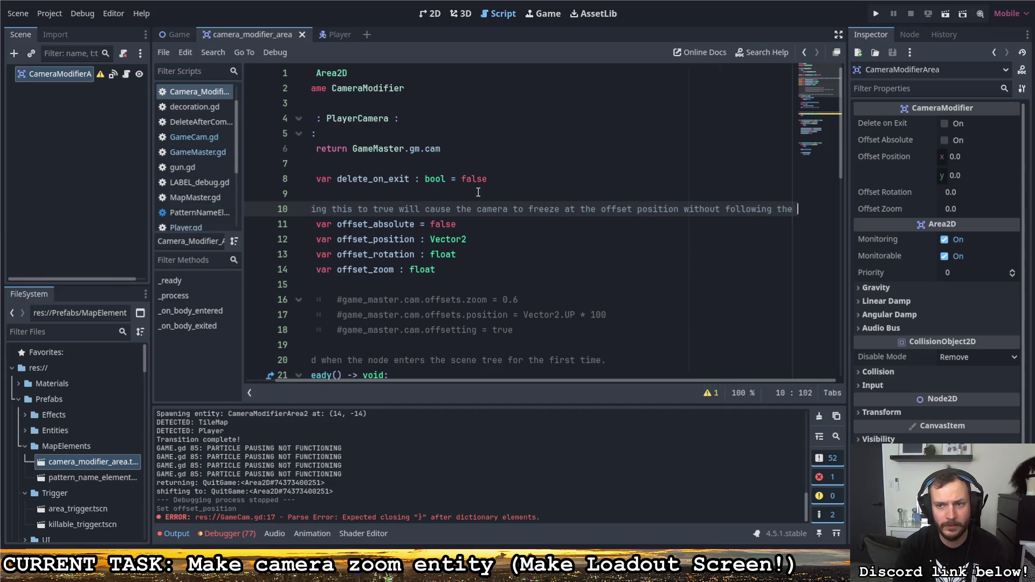
{"action": "type", "text": "."}
{"action": "key", "text": "BackSpace"}
{"action": "type", "text": "."}
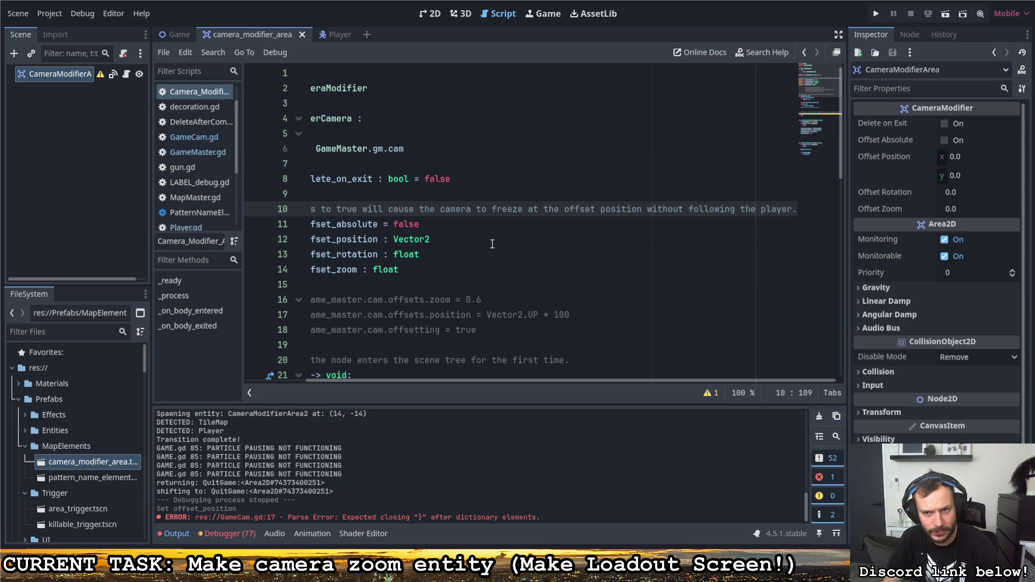
{"action": "left_click_drag", "start_coordinate": [535, 380], "coordinate": [412, 370]}
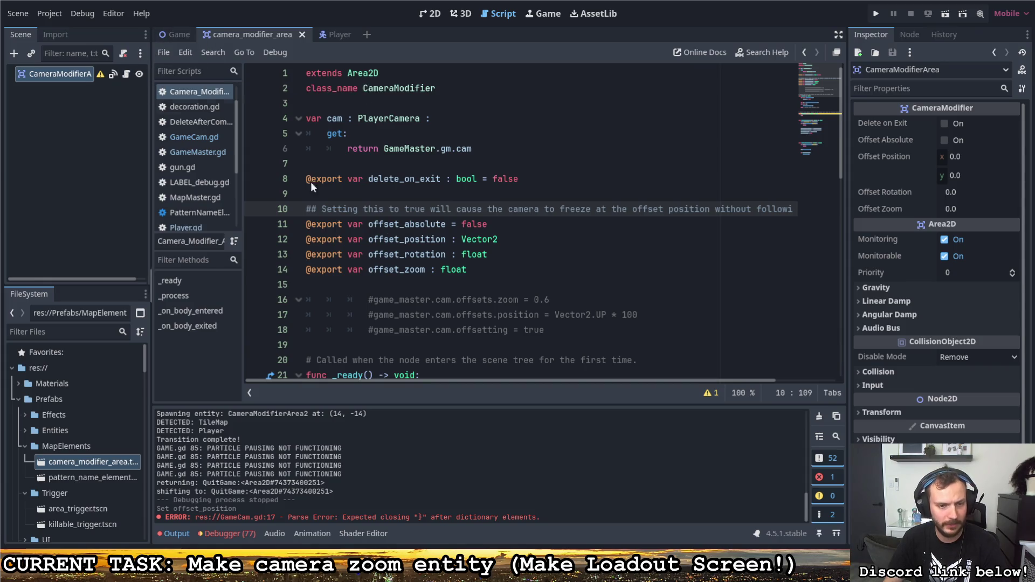
Step: Add 'cam.offsets.absolute_offset = offset_absolute' after the zoom line and save the script
{"action": "scroll", "coordinate": [416, 244], "scroll_direction": "down", "scroll_amount": 4}
{"action": "scroll", "coordinate": [415, 244], "scroll_direction": "down", "scroll_amount": 2}
{"action": "scroll", "coordinate": [415, 244], "scroll_direction": "up", "scroll_amount": 5}
{"action": "scroll", "coordinate": [416, 244], "scroll_direction": "down", "scroll_amount": 8}
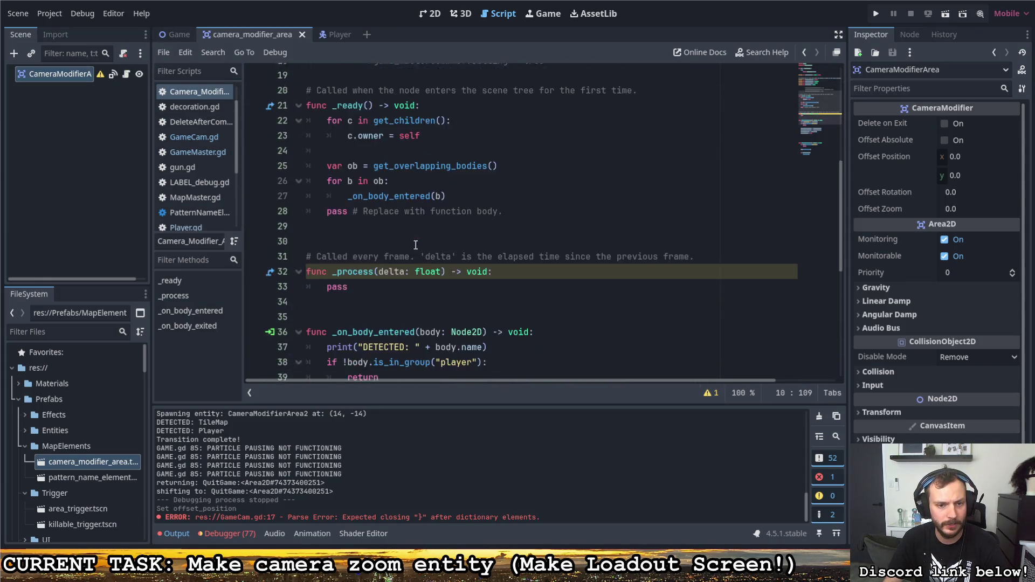
{"action": "left_click", "coordinate": [509, 303]}
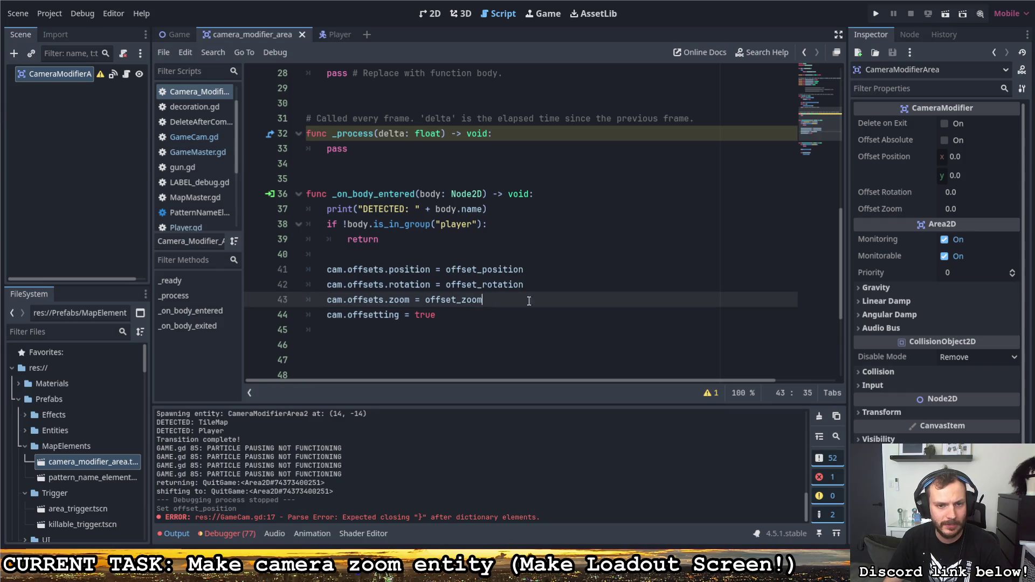
{"action": "key", "text": "Return"}
{"action": "type", "text": "cam.off"}
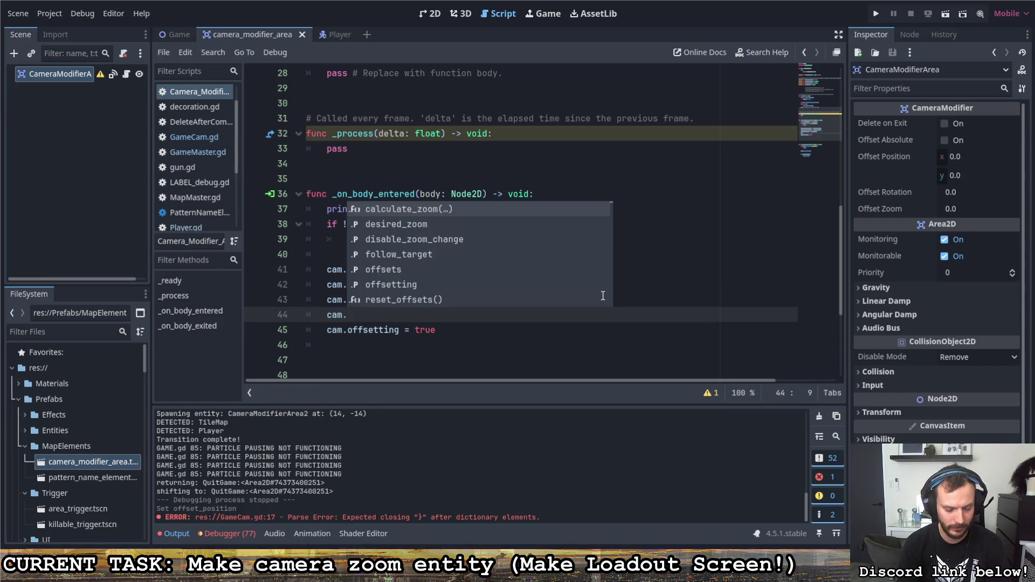
{"action": "type", "text": "sets.a"}
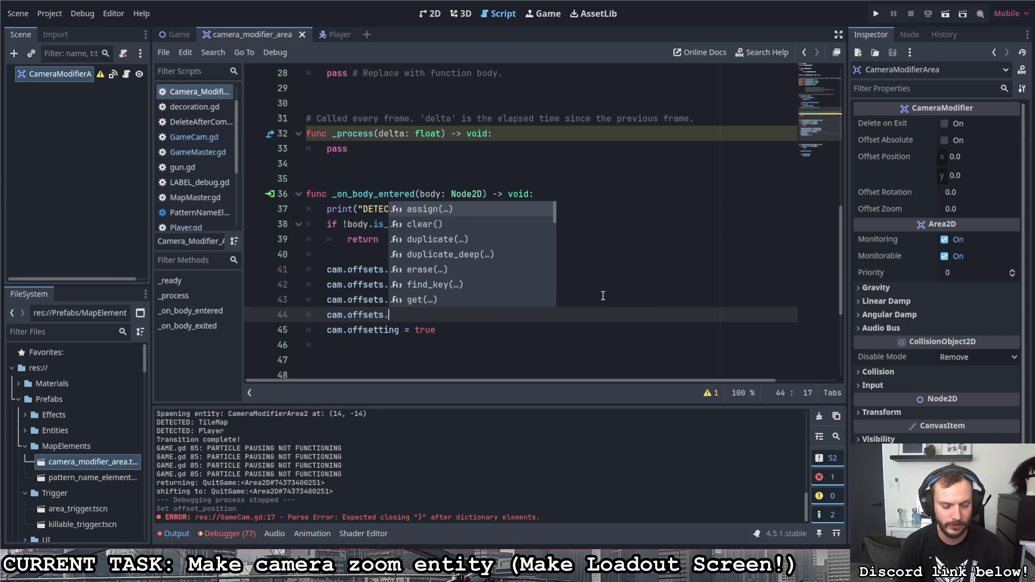
{"action": "type", "text": "bsolute_"}
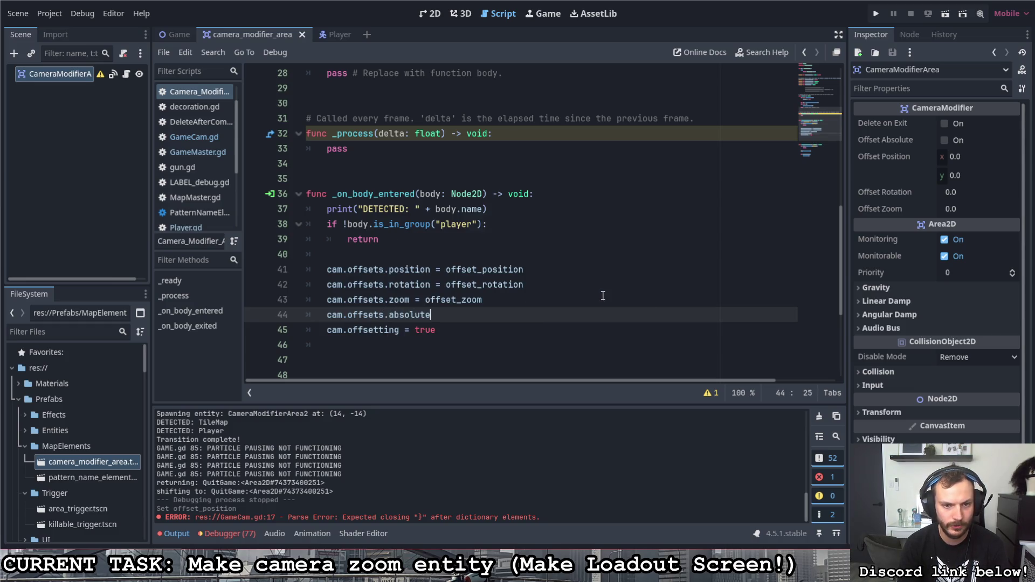
{"action": "type", "text": "offset ="}
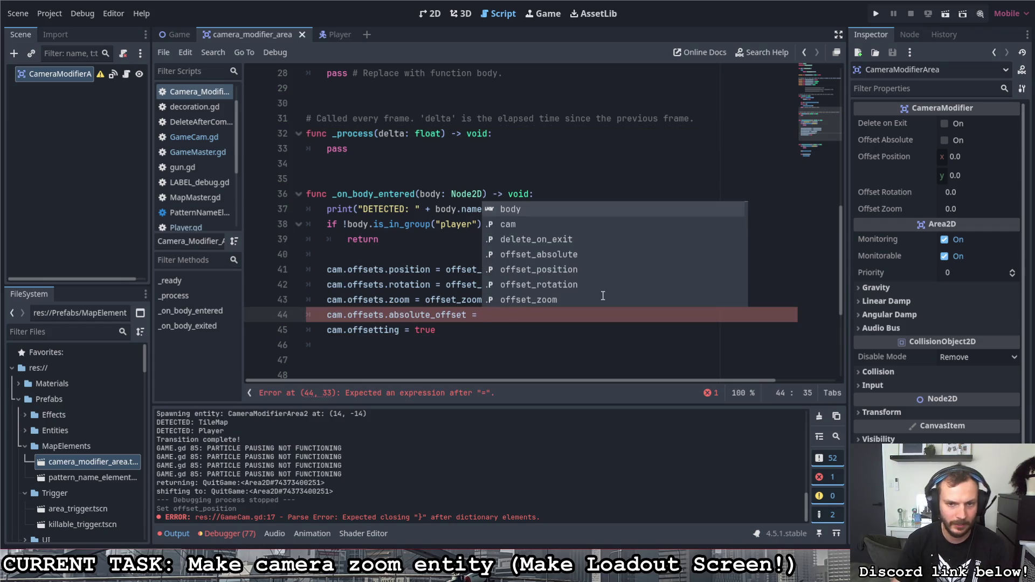
{"action": "key", "text": "Down"}
{"action": "key", "text": "Down"}
{"action": "key", "text": "Down"}
{"action": "key", "text": "Return"}
{"action": "key", "text": "ctrl+s"}
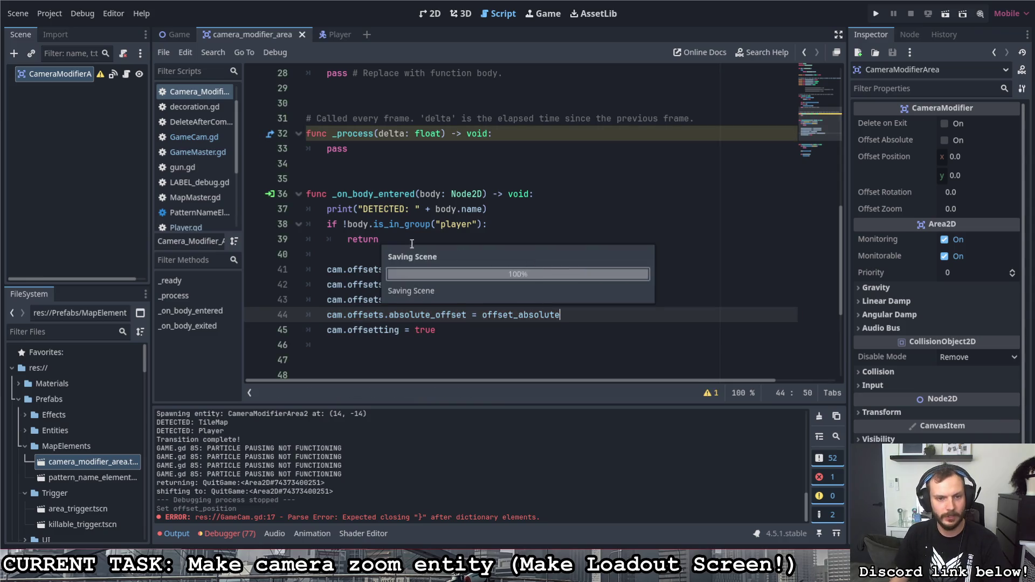
{"action": "left_click", "coordinate": [183, 35]}
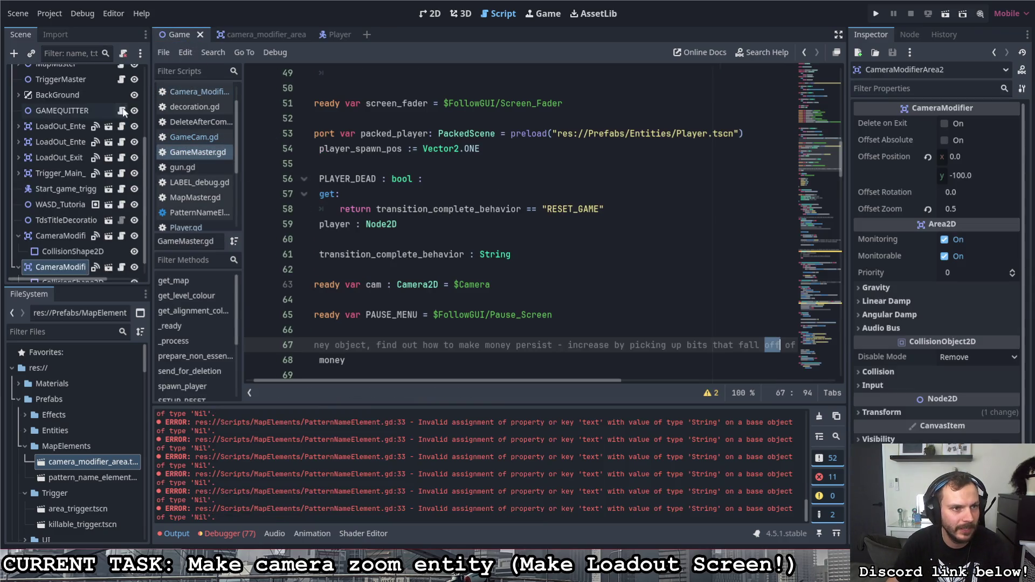
Step: Copy 'absolute_offsets' from GameCam.gd over the misspelled key on line 44, then save
{"action": "scroll", "coordinate": [113, 124], "scroll_direction": "up", "scroll_amount": 5}
{"action": "left_click", "coordinate": [119, 106]}
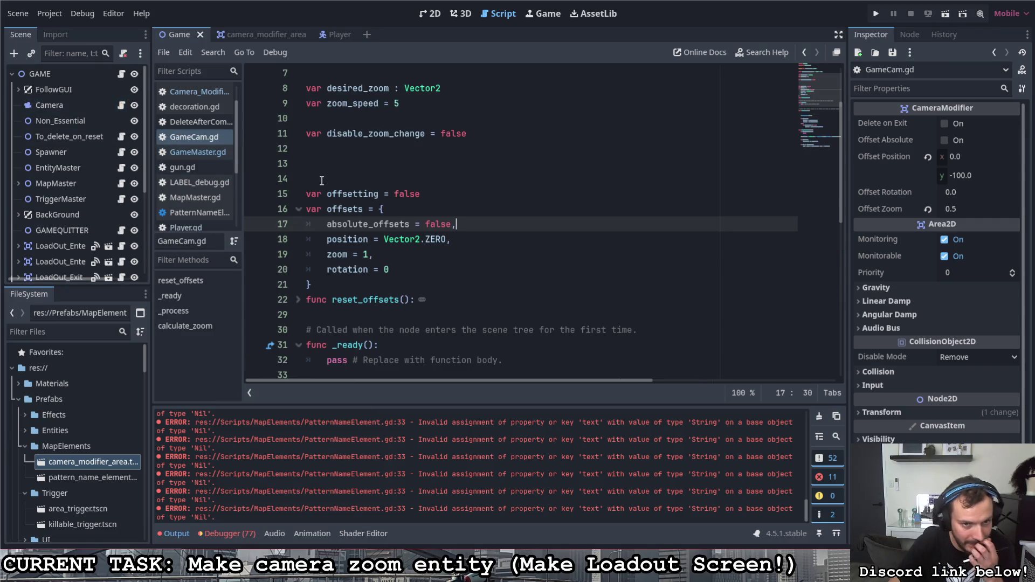
{"action": "left_click_drag", "start_coordinate": [326, 224], "coordinate": [410, 225]}
{"action": "key", "text": "ctrl+c"}
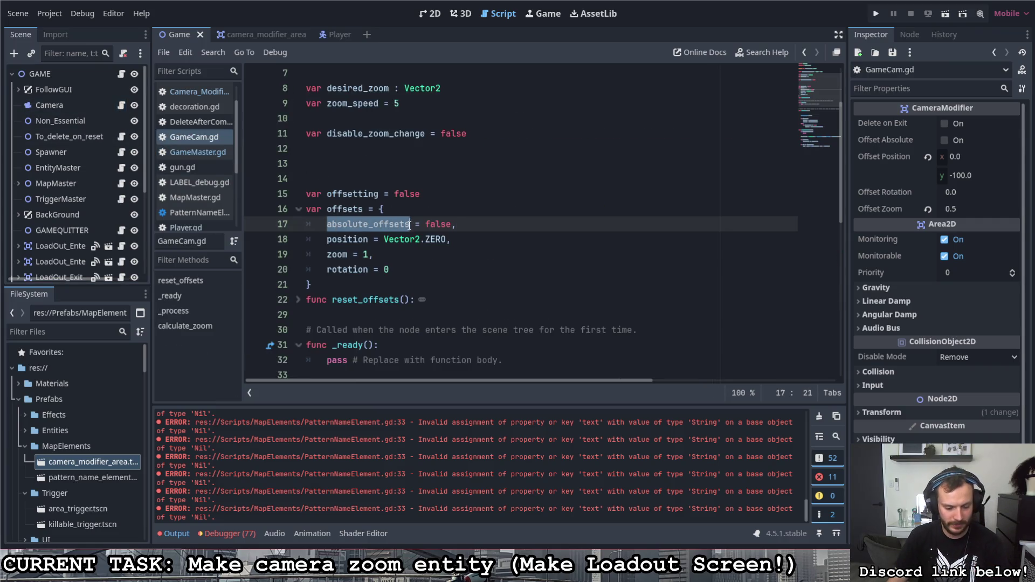
{"action": "key", "text": "ctrl+Tab"}
{"action": "left_click_drag", "start_coordinate": [467, 318], "coordinate": [389, 318]}
{"action": "key", "text": "ctrl+v"}
{"action": "key", "text": "ctrl+s"}
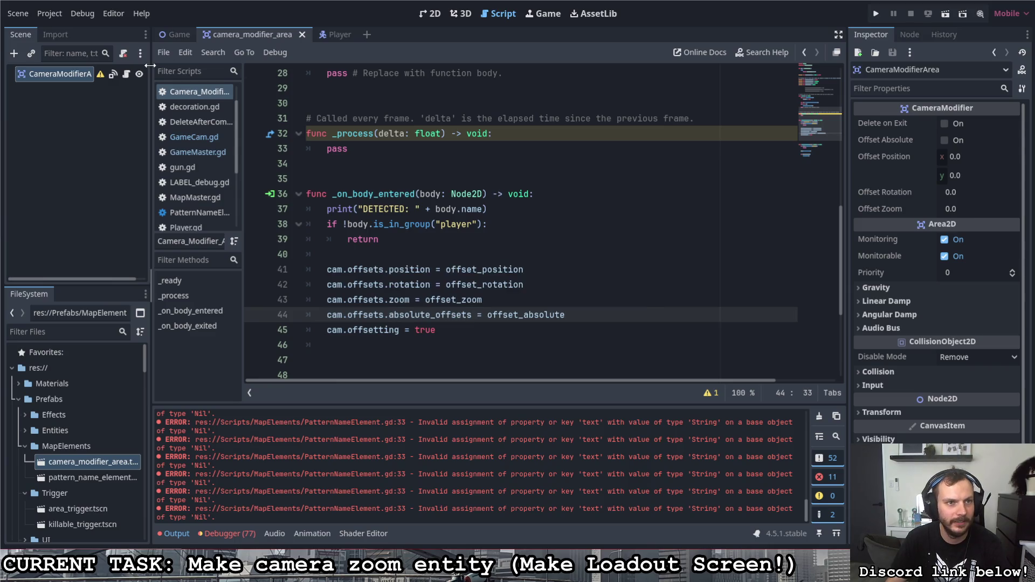
Step: Delete the two extra blank lines 13–14 from GameCam.gd
{"action": "left_click", "coordinate": [179, 34]}
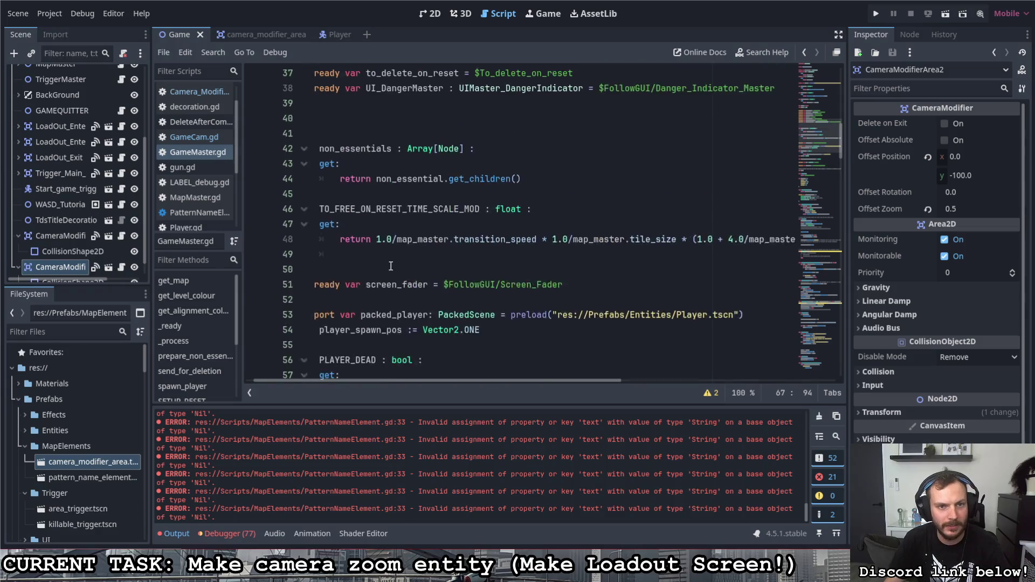
{"action": "scroll", "coordinate": [391, 265], "scroll_direction": "up", "scroll_amount": 3}
{"action": "scroll", "coordinate": [389, 258], "scroll_direction": "down", "scroll_amount": 4}
{"action": "scroll", "coordinate": [389, 253], "scroll_direction": "up", "scroll_amount": 2}
{"action": "scroll", "coordinate": [388, 253], "scroll_direction": "up", "scroll_amount": 5}
{"action": "scroll", "coordinate": [385, 249], "scroll_direction": "down", "scroll_amount": 9}
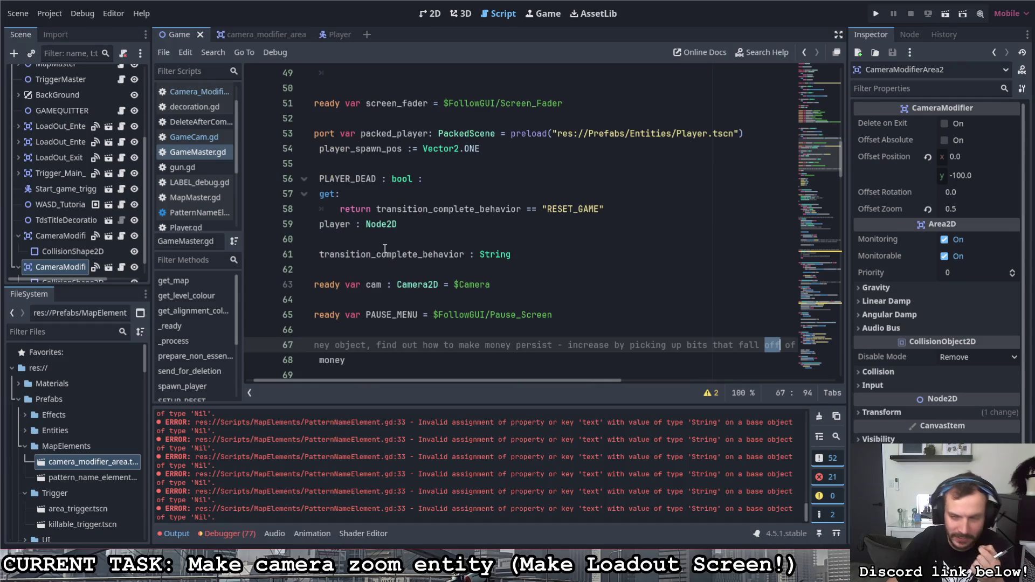
{"action": "scroll", "coordinate": [388, 248], "scroll_direction": "down", "scroll_amount": 8}
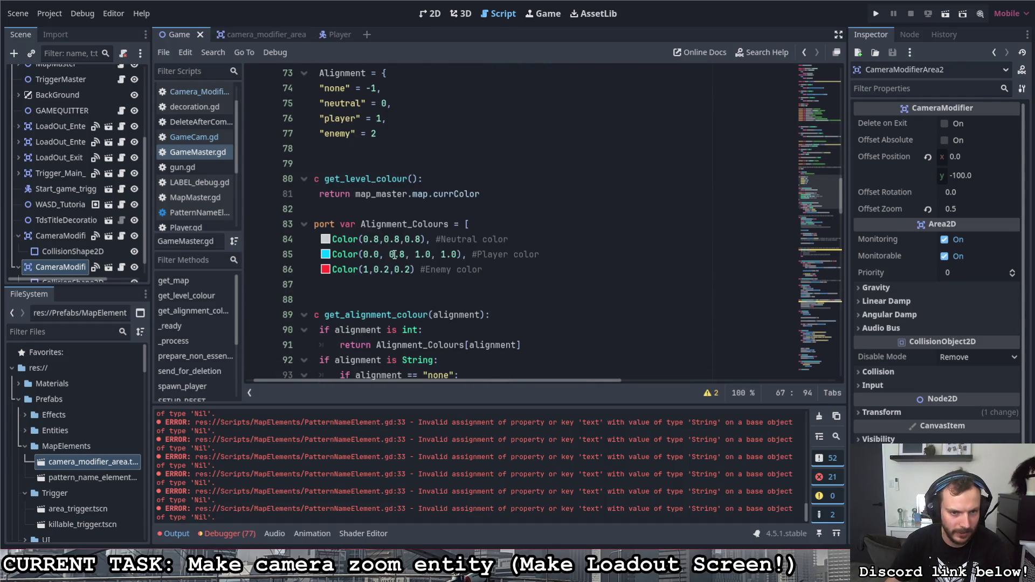
{"action": "scroll", "coordinate": [394, 254], "scroll_direction": "down", "scroll_amount": 2}
{"action": "scroll", "coordinate": [395, 280], "scroll_direction": "left", "scroll_amount": 1}
{"action": "scroll", "coordinate": [396, 312], "scroll_direction": "up", "scroll_amount": 9}
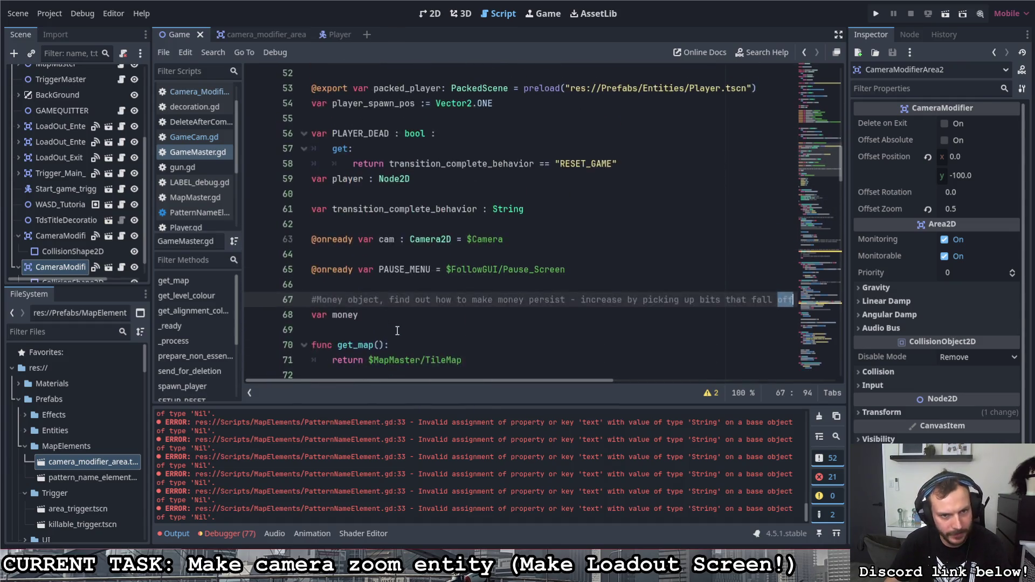
{"action": "scroll", "coordinate": [397, 331], "scroll_direction": "up", "scroll_amount": 15}
{"action": "scroll", "coordinate": [378, 302], "scroll_direction": "down", "scroll_amount": 4}
{"action": "scroll", "coordinate": [379, 302], "scroll_direction": "up", "scroll_amount": 2}
{"action": "scroll", "coordinate": [122, 162], "scroll_direction": "up", "scroll_amount": 1}
{"action": "left_click", "coordinate": [178, 136]}
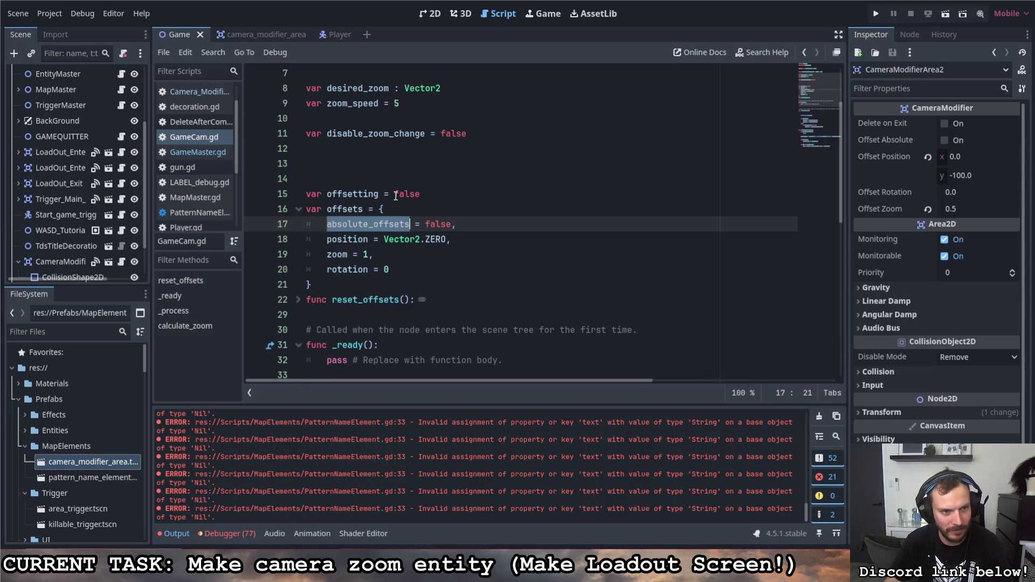
{"action": "scroll", "coordinate": [426, 232], "scroll_direction": "up", "scroll_amount": 2}
{"action": "scroll", "coordinate": [420, 188], "scroll_direction": "down", "scroll_amount": 2}
{"action": "left_click", "coordinate": [418, 172]}
{"action": "key", "text": "BackSpace"}
{"action": "key", "text": "BackSpace"}
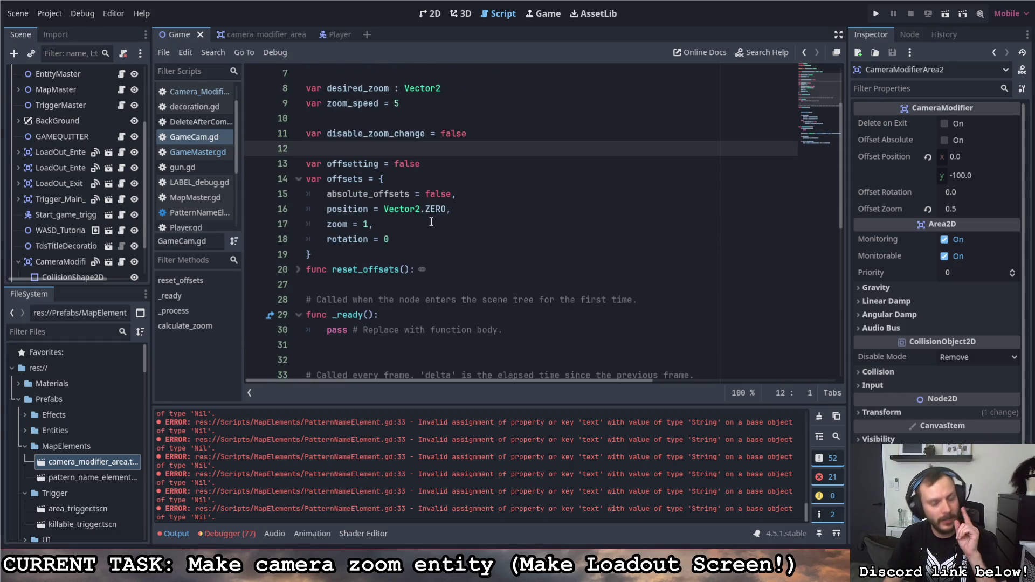
{"action": "scroll", "coordinate": [431, 222], "scroll_direction": "down", "scroll_amount": 8}
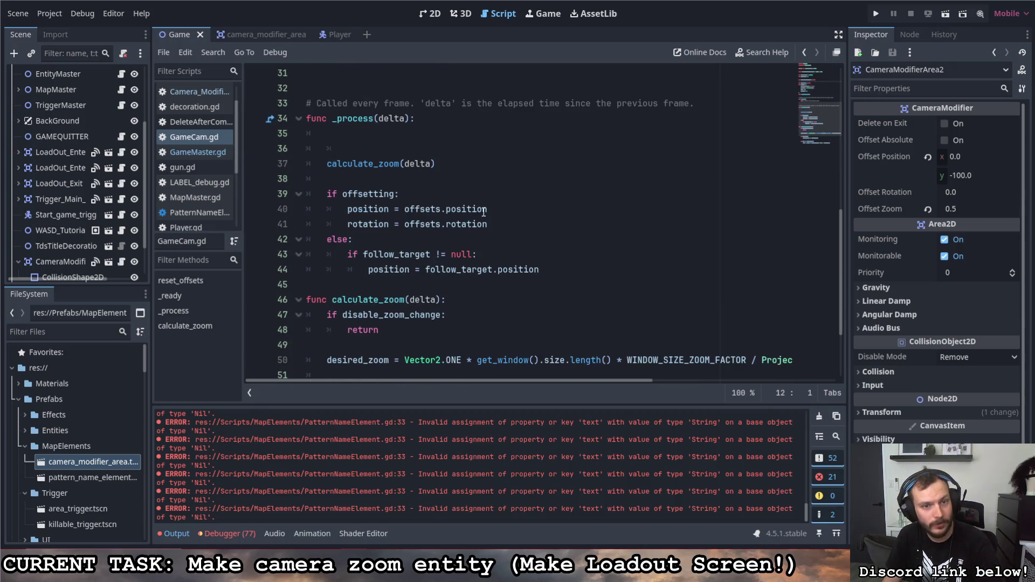
{"action": "scroll", "coordinate": [415, 218], "scroll_direction": "up", "scroll_amount": 4}
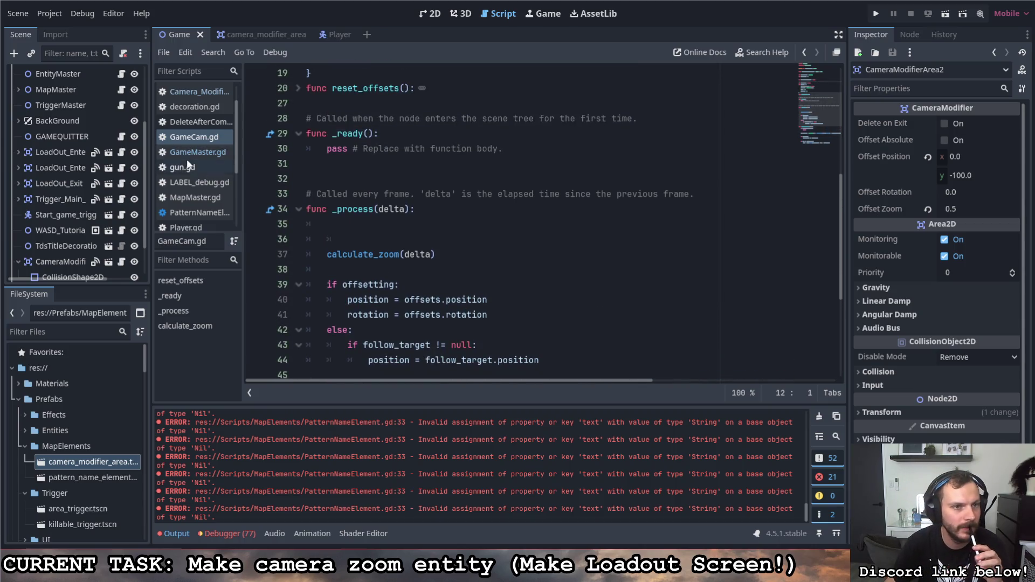
{"action": "left_click", "coordinate": [250, 36]}
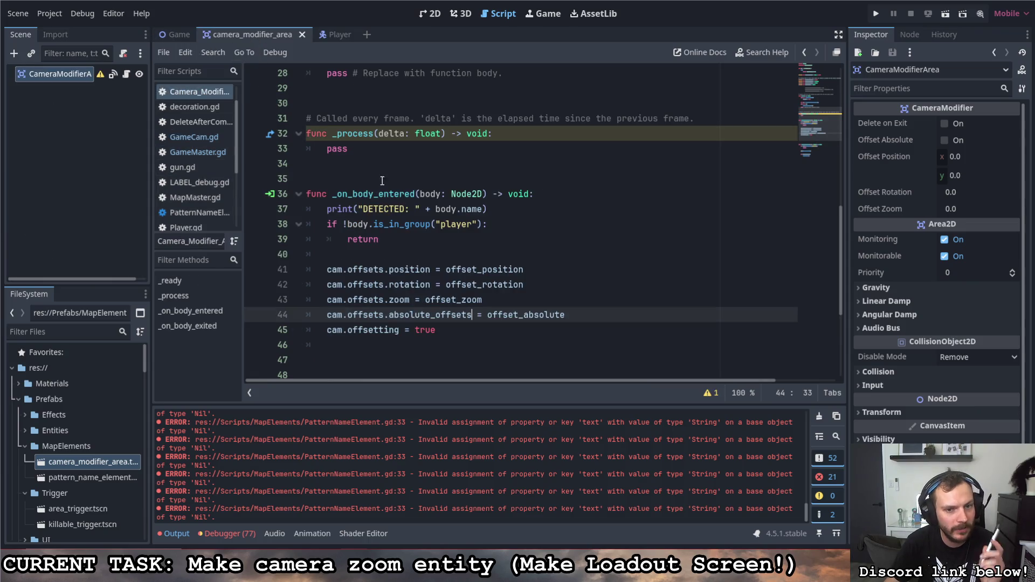
Step: Change line 41 to 'global_position + offset_position' and run the project
{"action": "scroll", "coordinate": [344, 195], "scroll_direction": "up", "scroll_amount": 1}
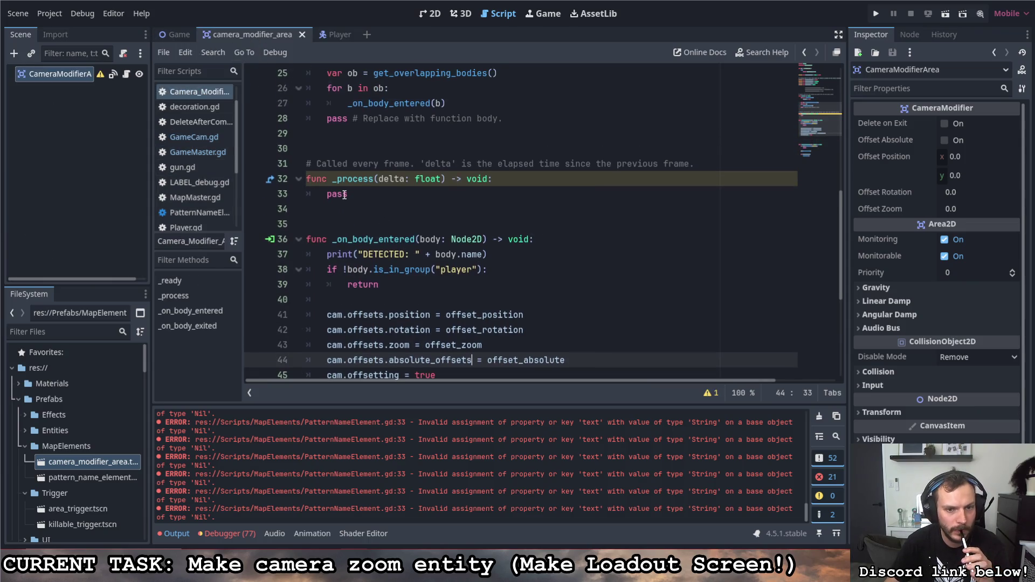
{"action": "left_click", "coordinate": [445, 315]}
{"action": "mouse_move", "coordinate": [480, 311]}
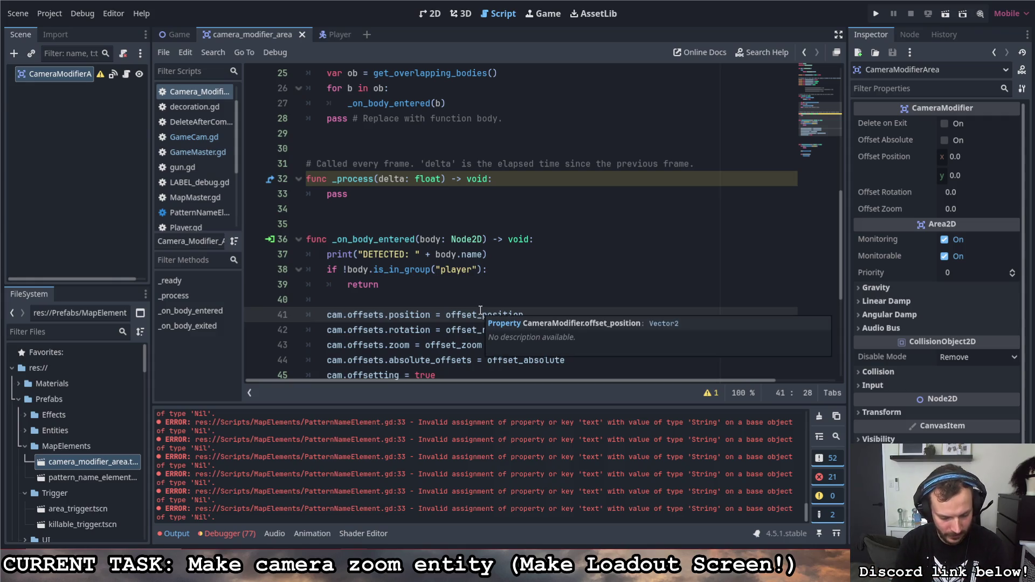
{"action": "type", "text": "global_position "}
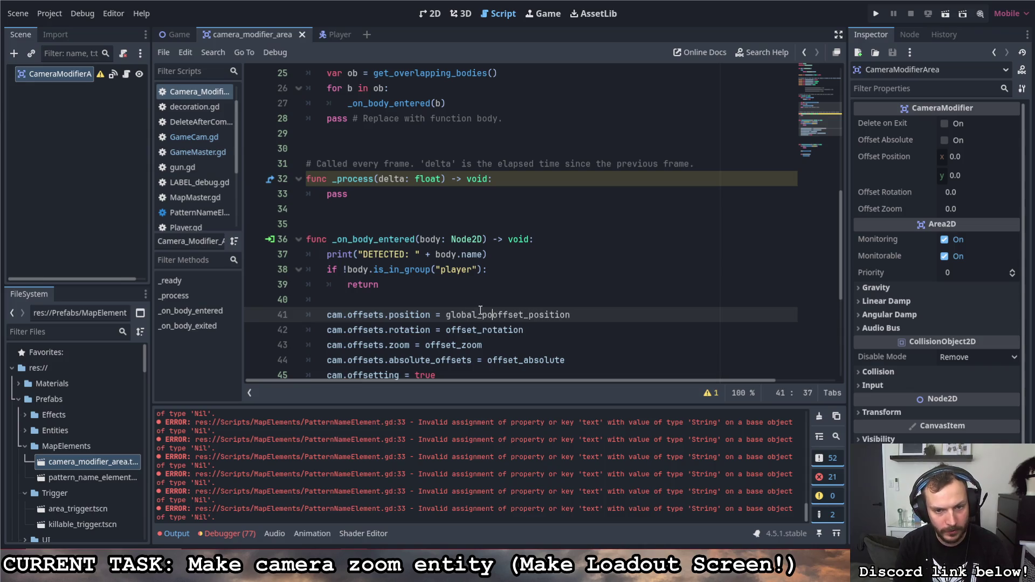
{"action": "type", "text": "+"}
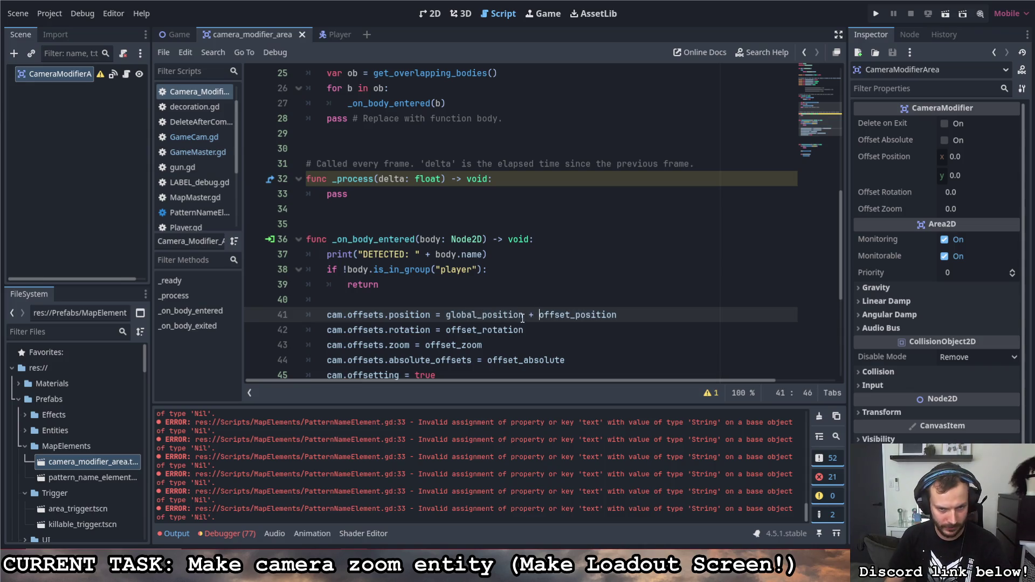
{"action": "key", "text": "Down"}
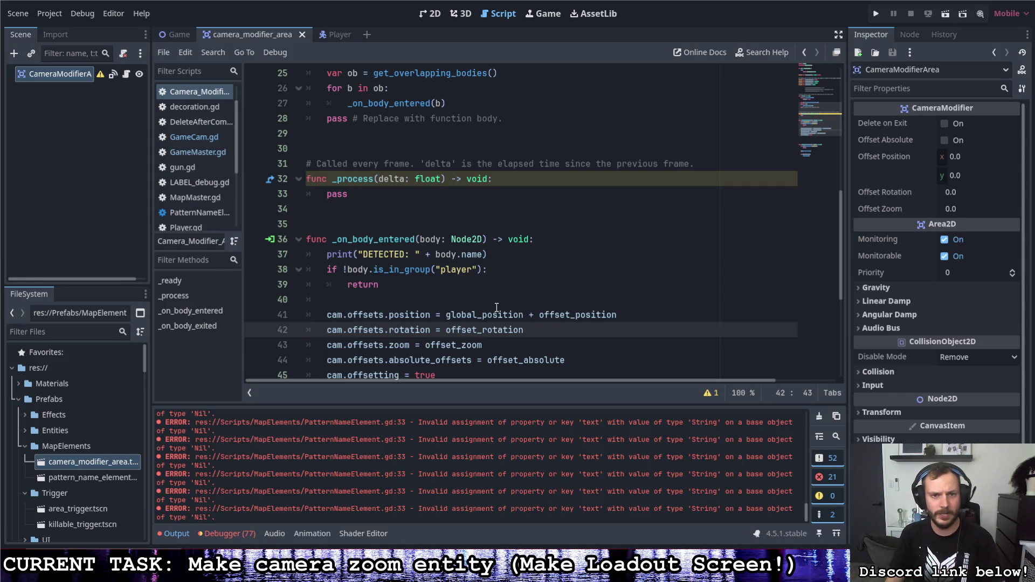
{"action": "left_click", "coordinate": [469, 269]}
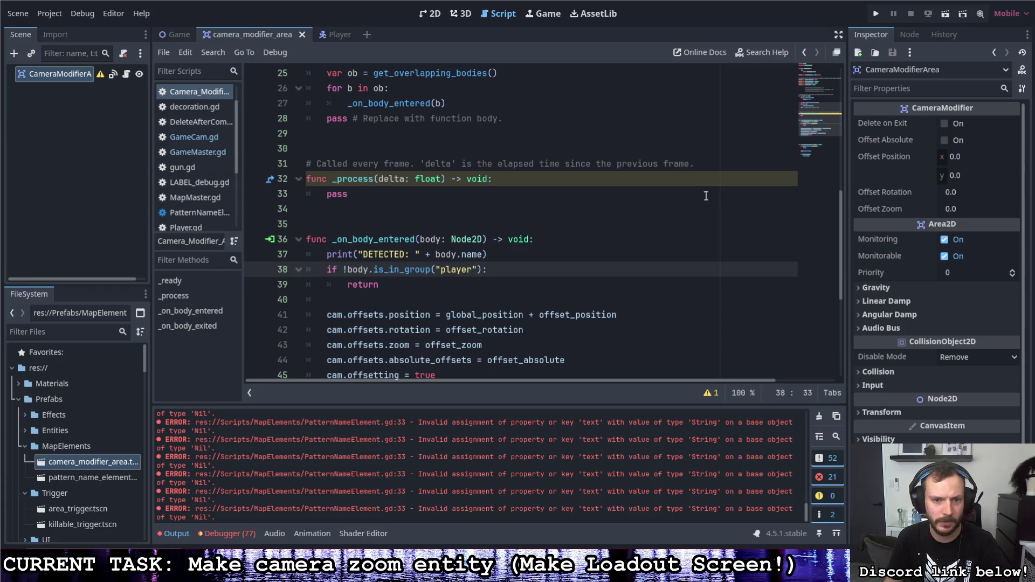
{"action": "left_click", "coordinate": [876, 14]}
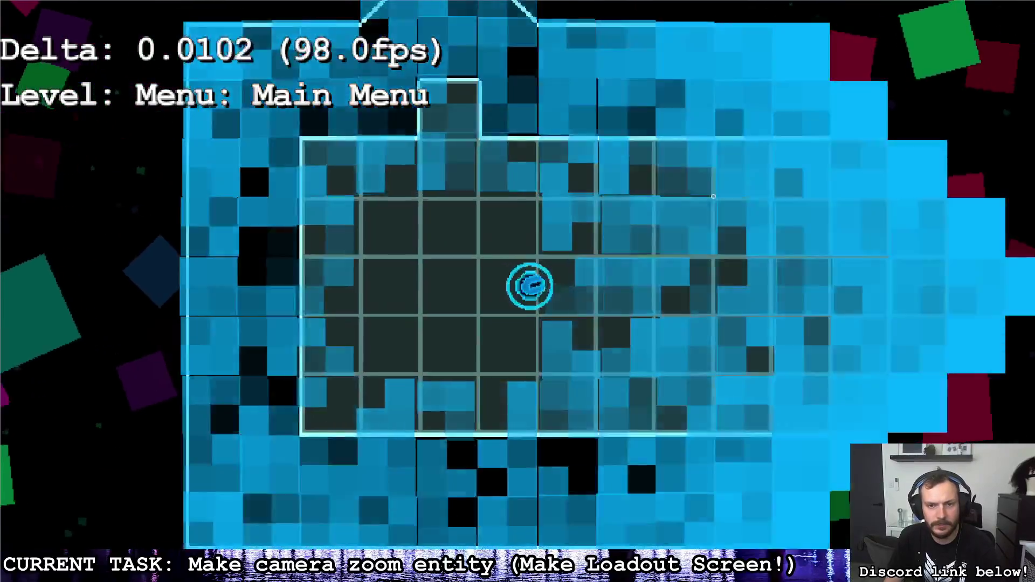
Step: Walk the player into the Loadout room, move and shoot around, then quit the game
{"action": "key", "text": "w"}
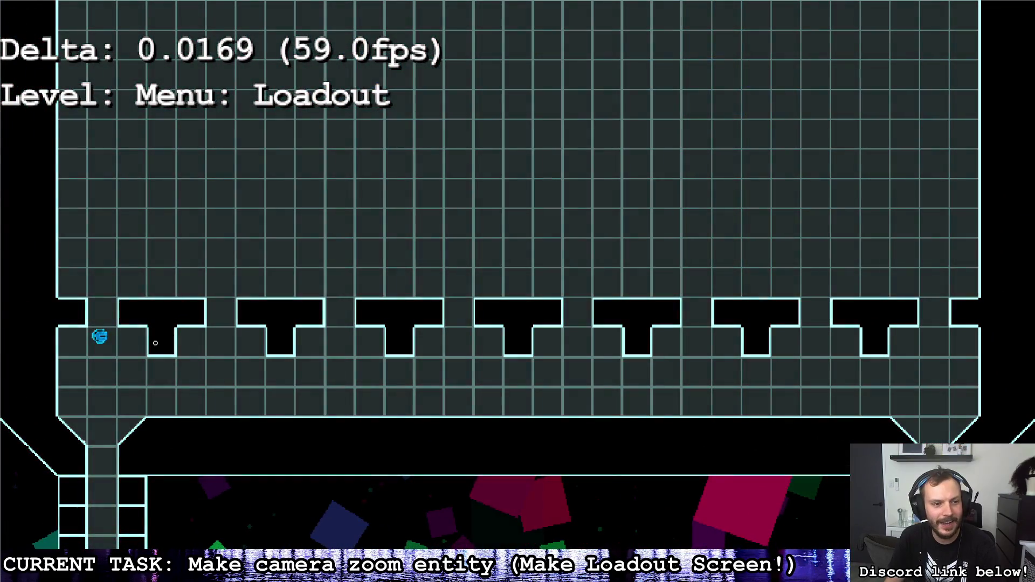
{"action": "left_click", "coordinate": [117, 137]}
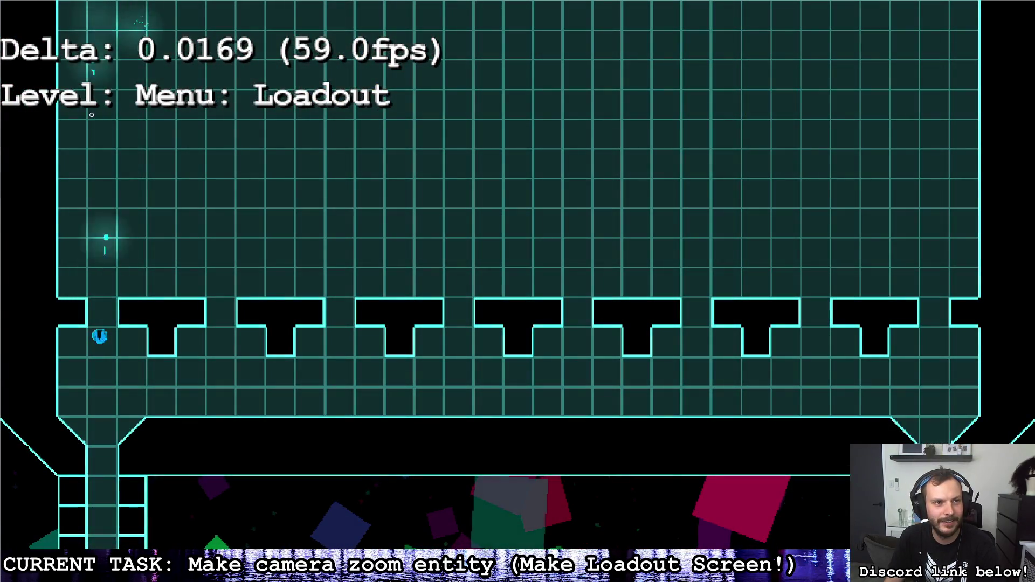
{"action": "key", "text": "d"}
{"action": "key", "text": "a"}
{"action": "key", "text": "d"}
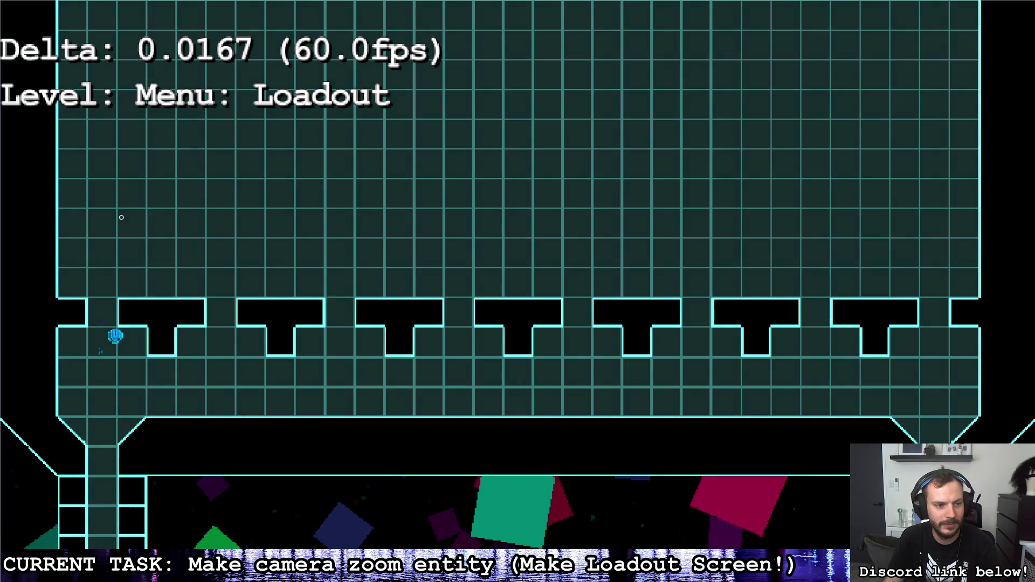
{"action": "left_click", "coordinate": [123, 211]}
{"action": "key", "text": "a"}
{"action": "key", "text": "d"}
{"action": "left_click", "coordinate": [123, 210]}
{"action": "left_click", "coordinate": [115, 208]}
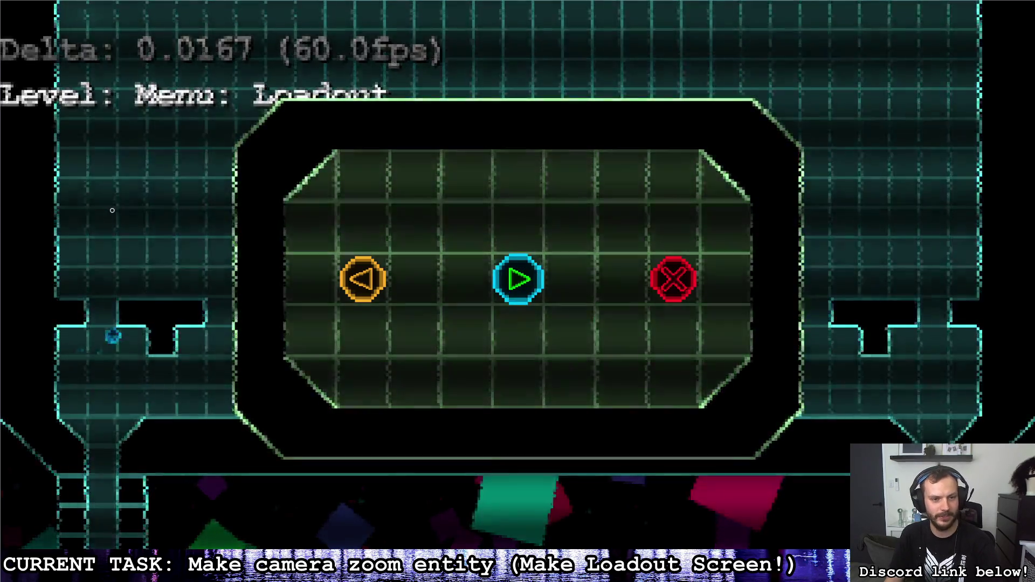
{"action": "key", "text": "d"}
{"action": "key", "text": "F11"}
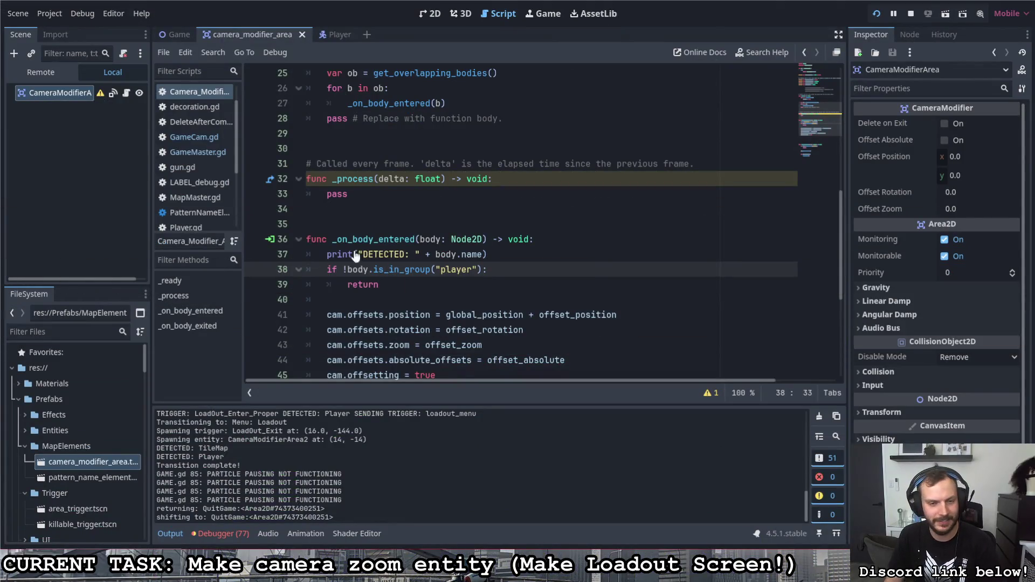
Step: Open the Camera node's GameCam.gd and add blank lines after the rotation assignment in _process
{"action": "scroll", "coordinate": [506, 259], "scroll_direction": "down", "scroll_amount": 3}
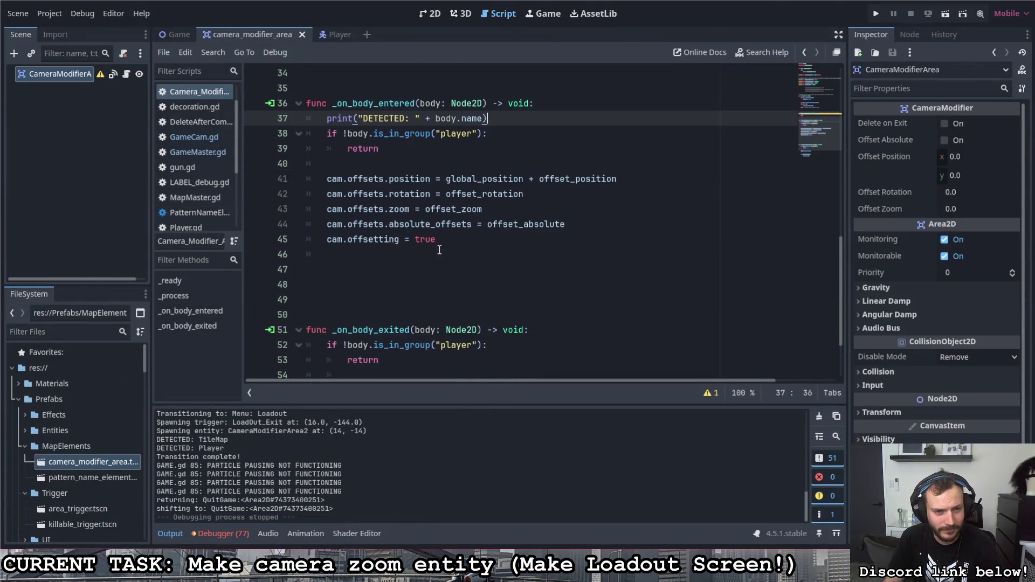
{"action": "left_click", "coordinate": [448, 241]}
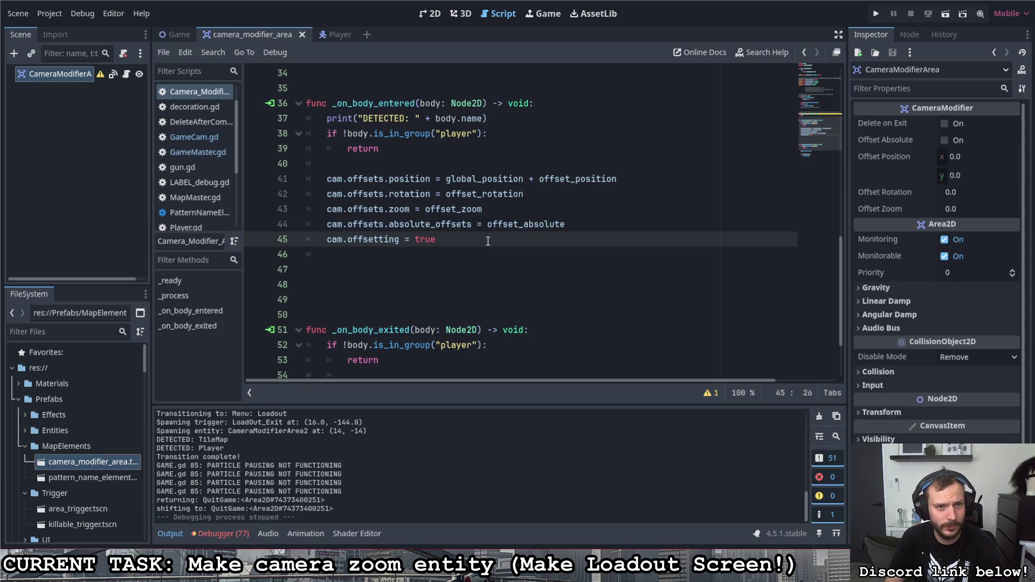
{"action": "left_click", "coordinate": [176, 35]}
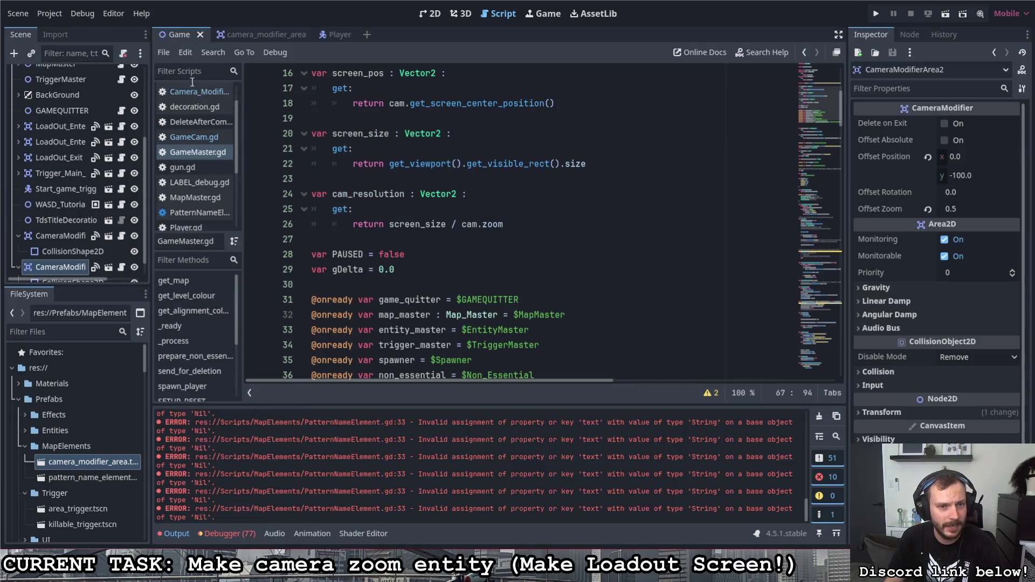
{"action": "left_click", "coordinate": [121, 105]}
{"action": "scroll", "coordinate": [434, 241], "scroll_direction": "down", "scroll_amount": 2}
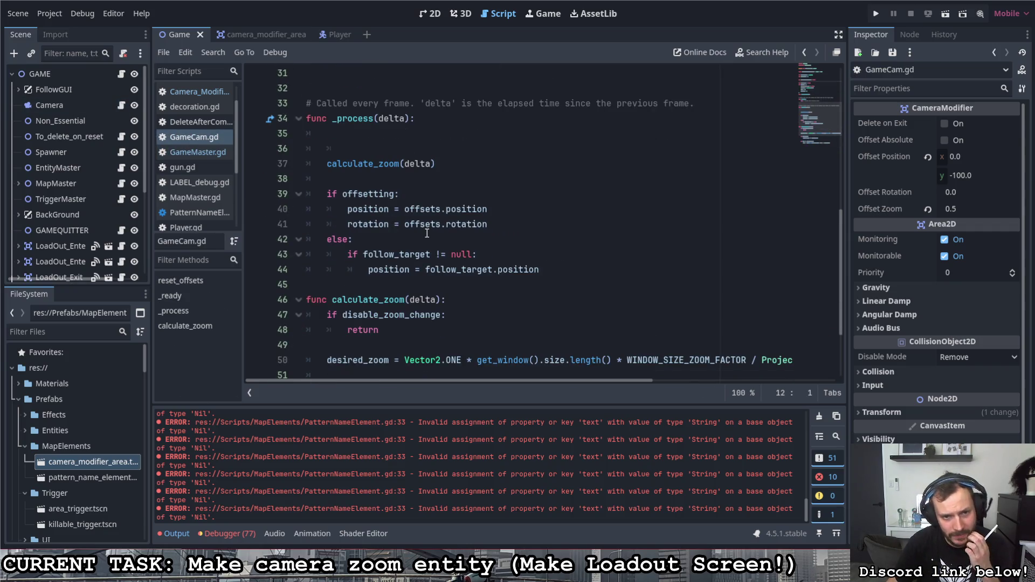
{"action": "scroll", "coordinate": [431, 237], "scroll_direction": "up", "scroll_amount": 2}
{"action": "scroll", "coordinate": [440, 248], "scroll_direction": "down", "scroll_amount": 1}
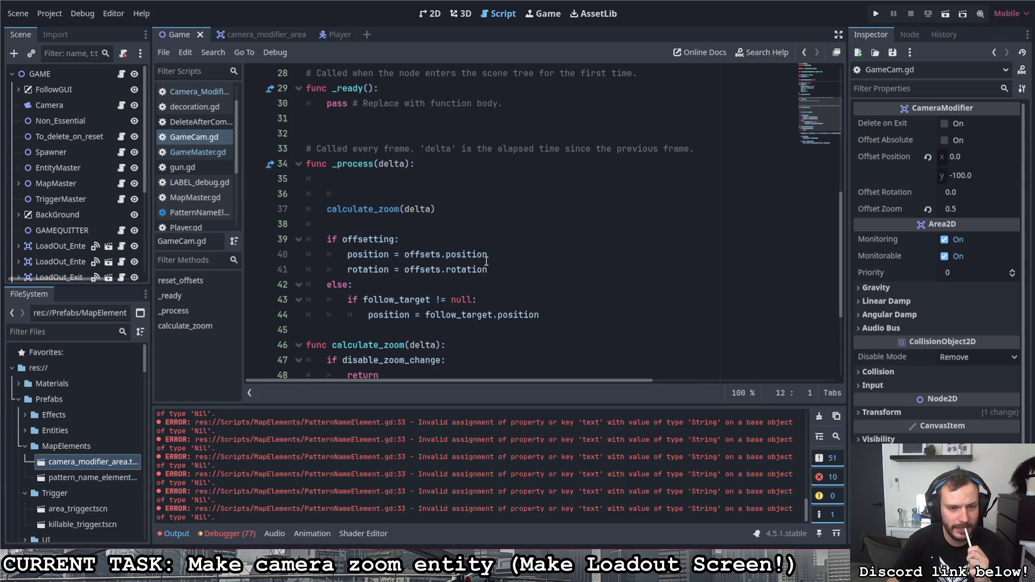
{"action": "left_click", "coordinate": [489, 271]}
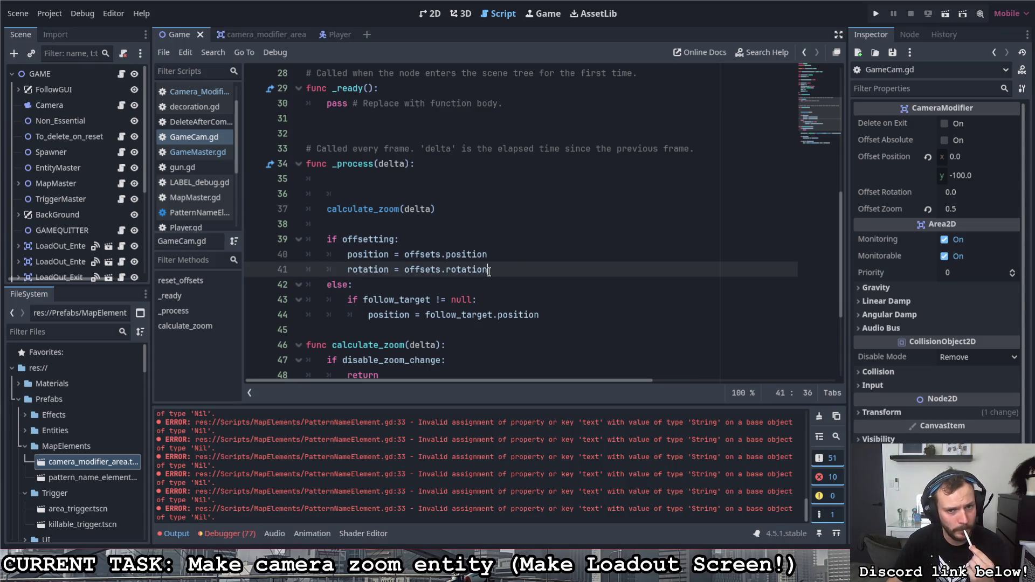
{"action": "key", "text": "Return"}
{"action": "key", "text": "Return"}
{"action": "key", "text": "Up"}
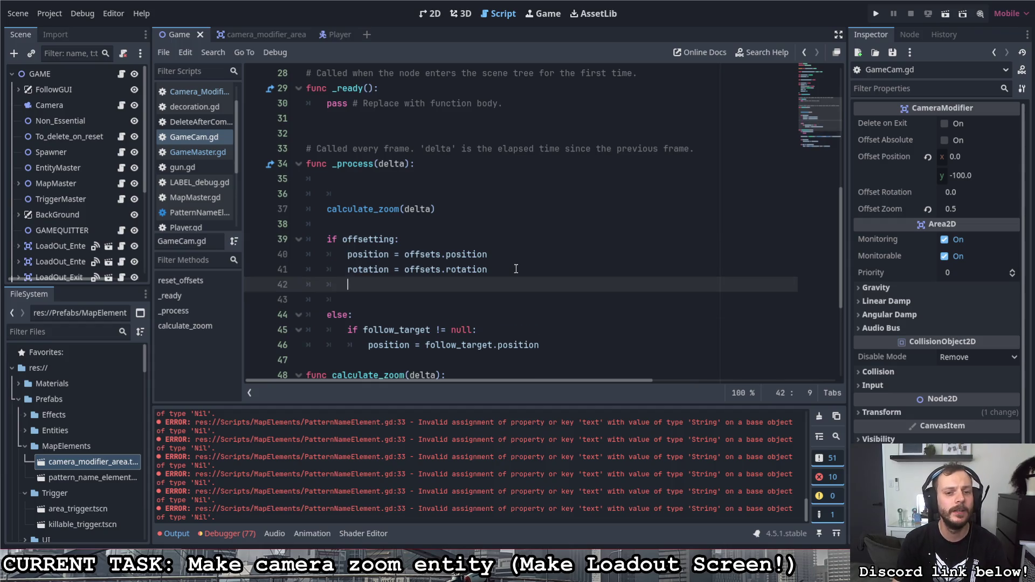
Step: Add 'if !offsets.absolute_offsets:' with body 'position += follow_target.position' below the rotation line
{"action": "key", "text": "Return"}
{"action": "type", "text": "if "}
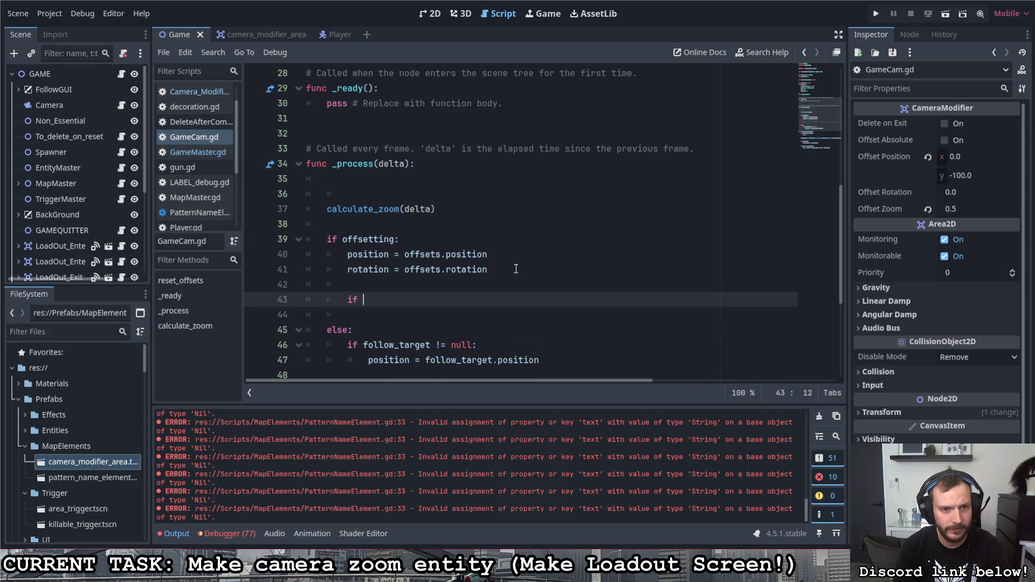
{"action": "type", "text": "offsets."}
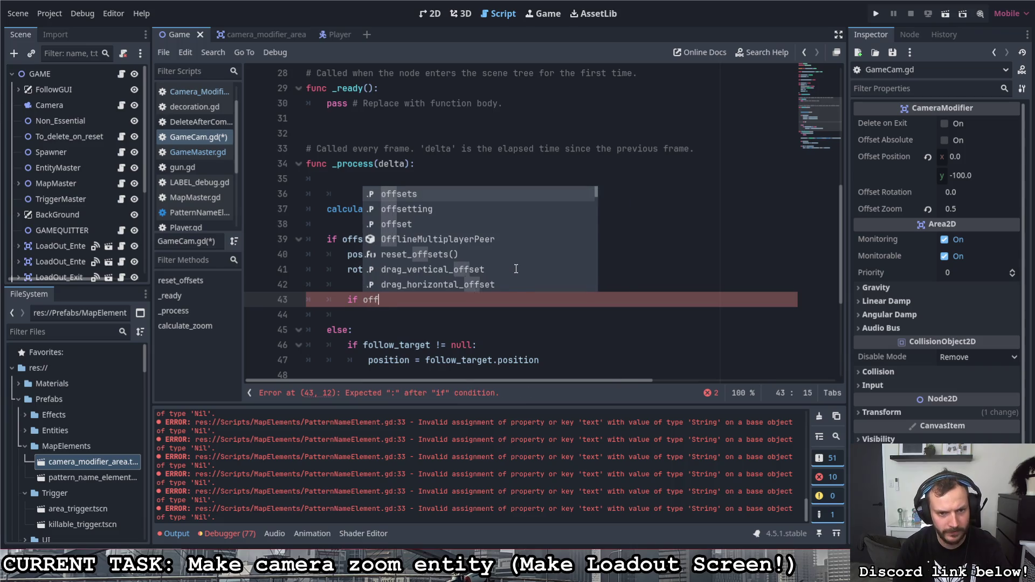
{"action": "type", "text": "absolute_"}
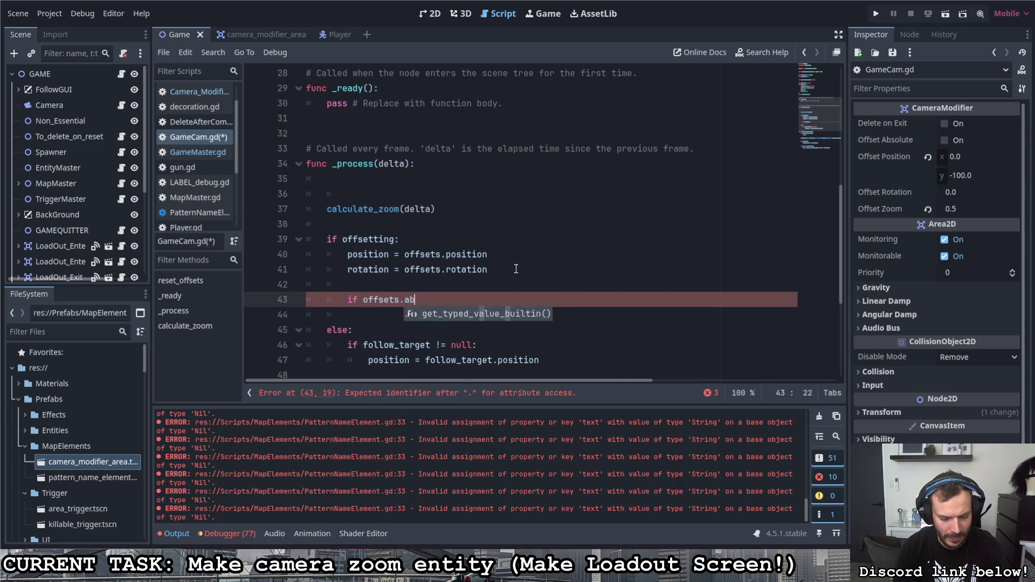
{"action": "type", "text": "offsets"}
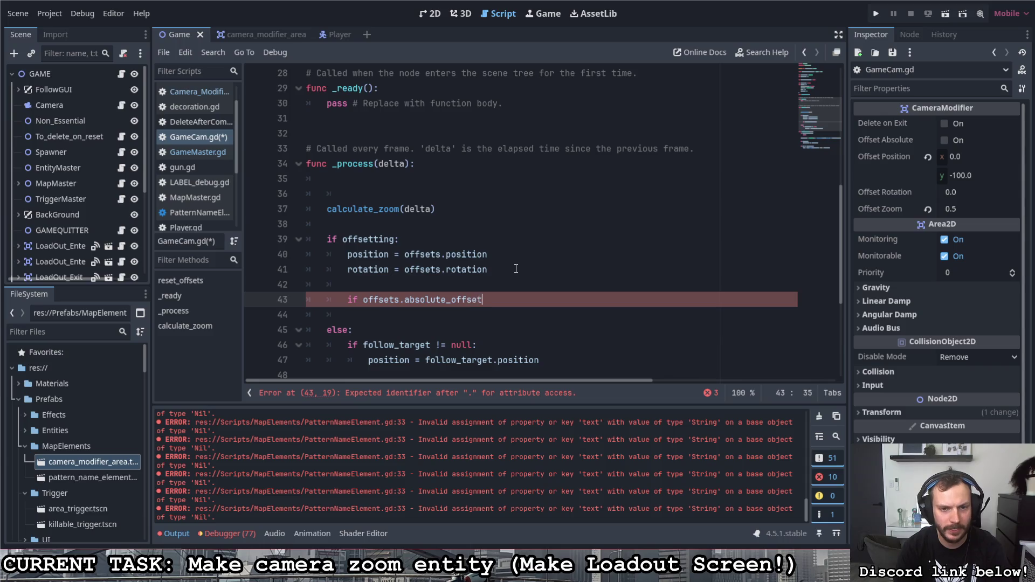
{"action": "type", "text": ":"}
{"action": "key", "text": "Return"}
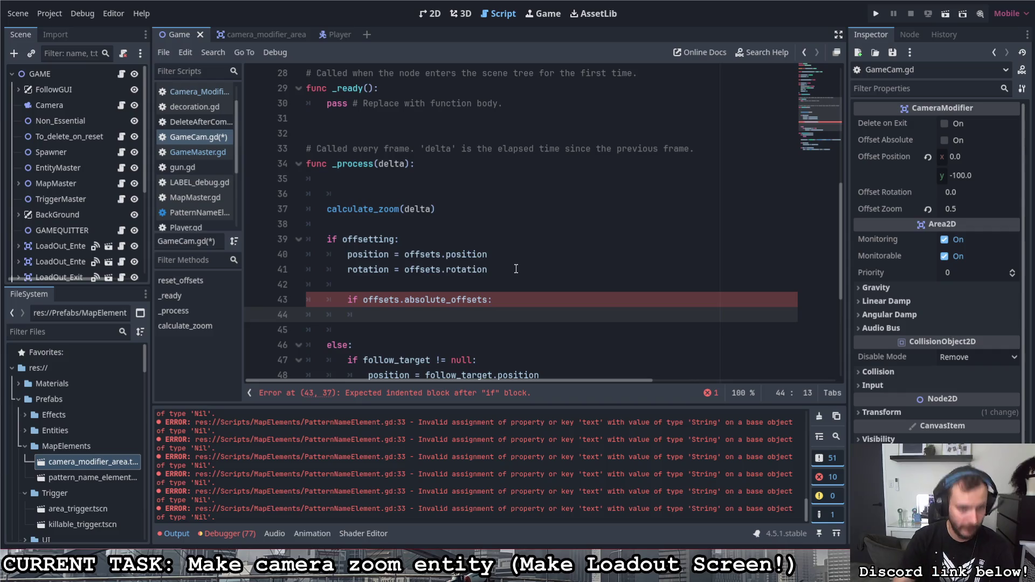
{"action": "left_click", "coordinate": [362, 300]}
{"action": "type", "text": "!"}
{"action": "left_click", "coordinate": [384, 314]}
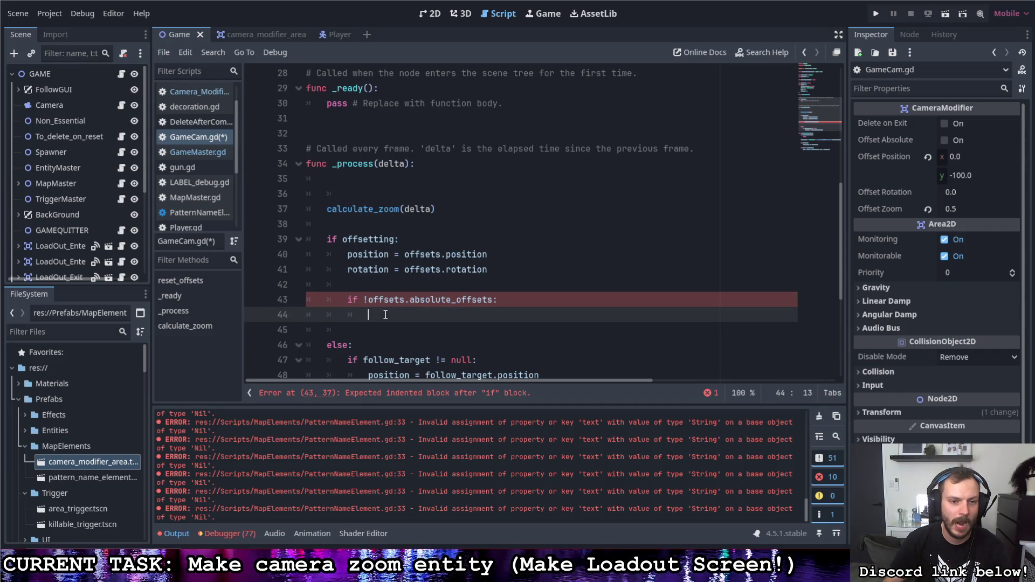
{"action": "type", "text": "position +="}
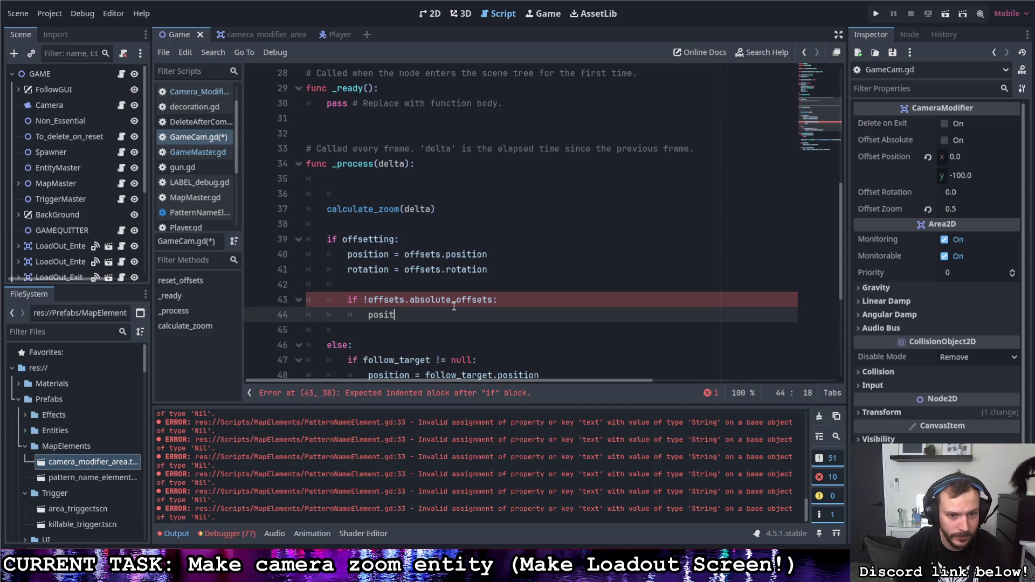
{"action": "type", "text": " follow_target"}
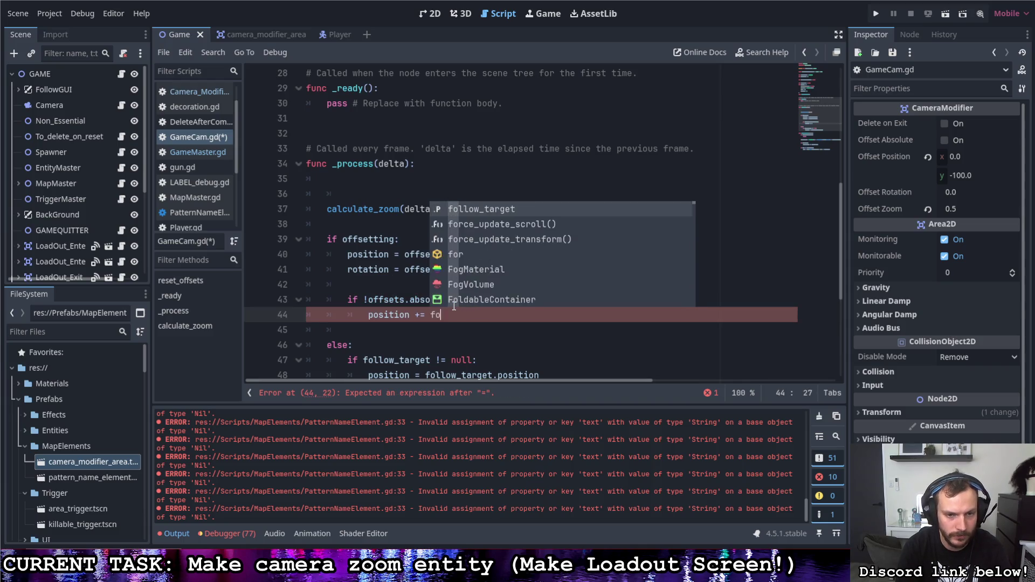
{"action": "type", "text": ".position"}
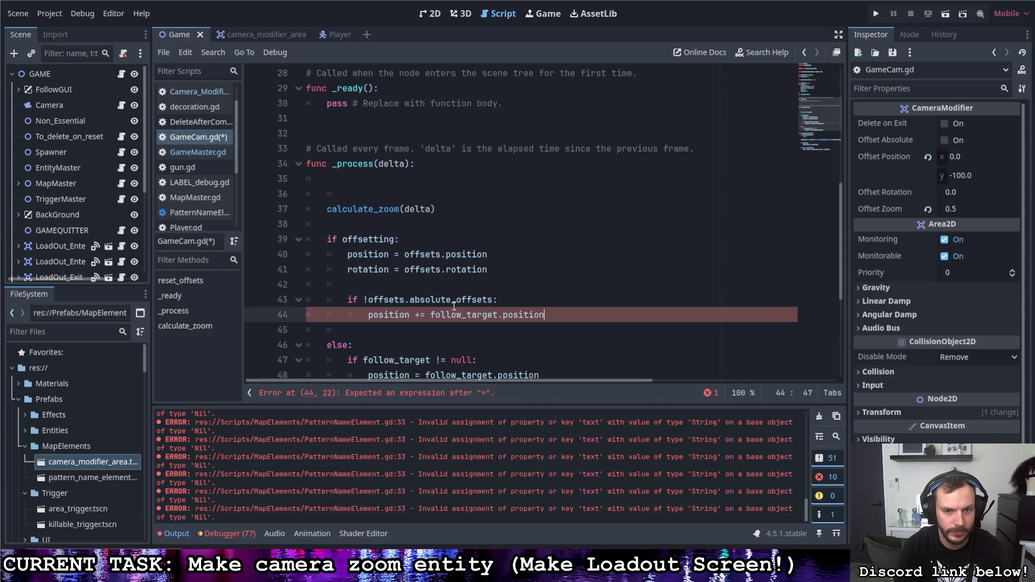
{"action": "left_click", "coordinate": [462, 300]}
Step: Copy the follow_target null check and append it with && to the new absolute-offsets condition
{"action": "left_click", "coordinate": [423, 272]}
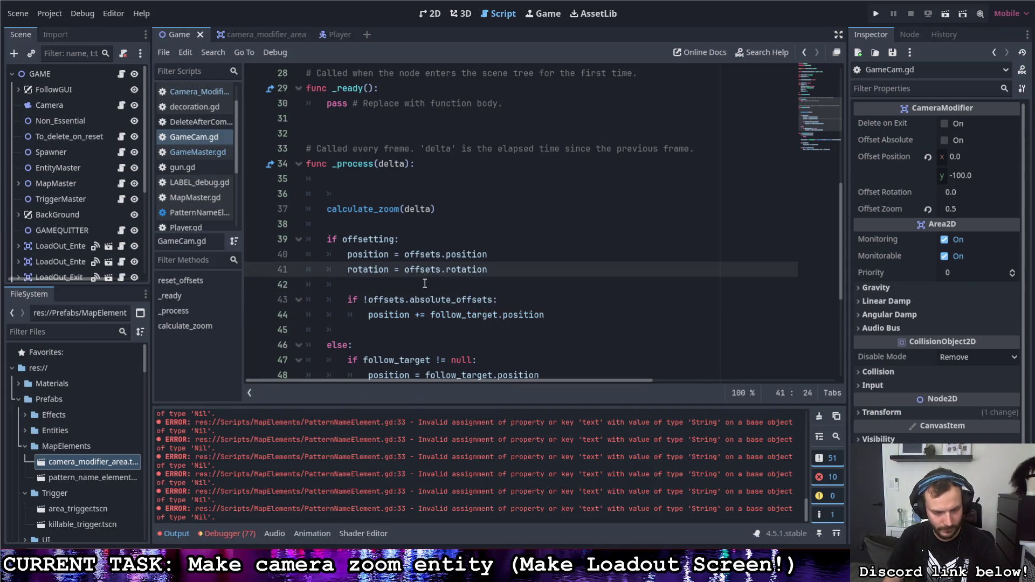
{"action": "scroll", "coordinate": [395, 357], "scroll_direction": "down", "scroll_amount": 1}
{"action": "left_click_drag", "start_coordinate": [347, 317], "coordinate": [501, 318]}
{"action": "key", "text": "ctrl+c"}
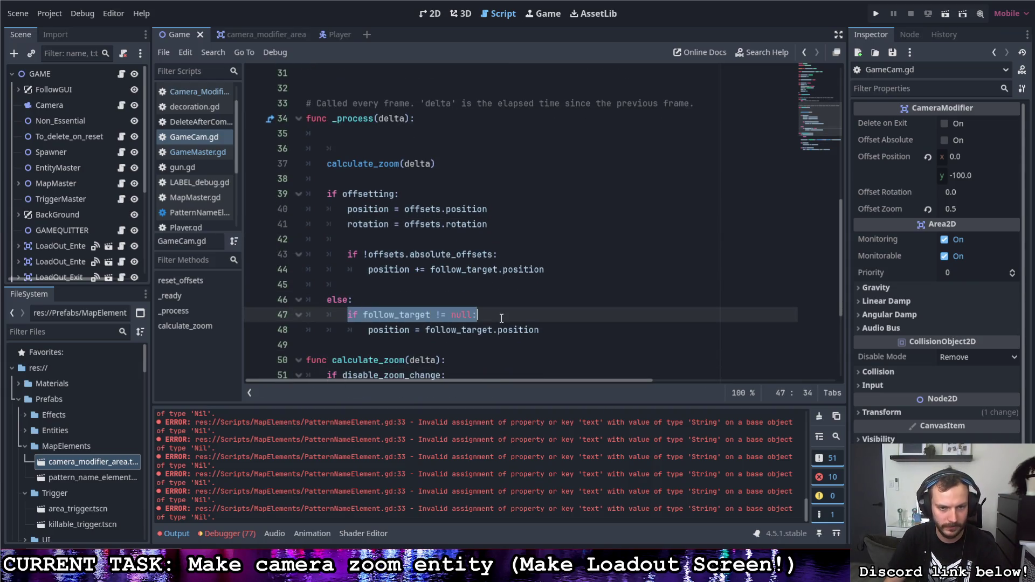
{"action": "left_click", "coordinate": [495, 254]}
{"action": "type", "text": "&&"}
{"action": "key", "text": "ctrl+v"}
{"action": "left_click", "coordinate": [528, 254]}
{"action": "key", "text": "BackSpace"}
{"action": "key", "text": "BackSpace"}
{"action": "key", "text": "BackSpace"}
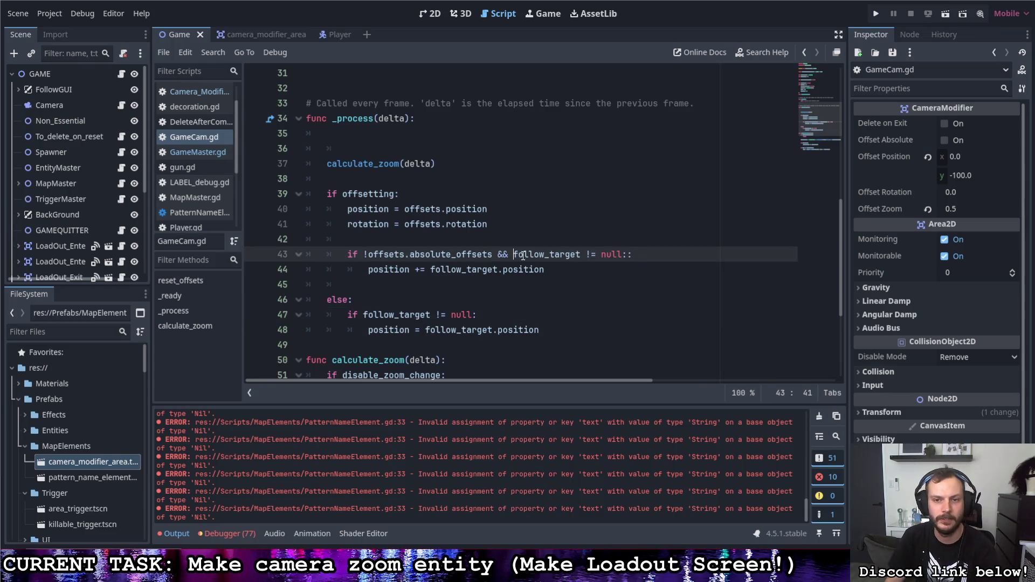
Step: Rewrite the appended check as is_instance_valid(follow_target), removing the != null comparison
{"action": "left_click_drag", "start_coordinate": [626, 254], "coordinate": [586, 259]}
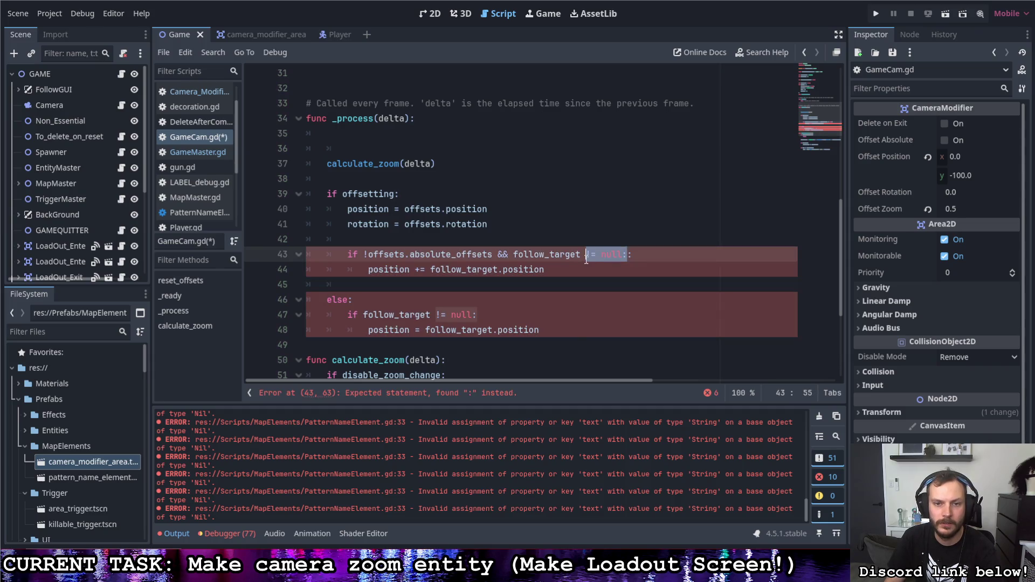
{"action": "left_click", "coordinate": [511, 254]}
{"action": "type", "text": "is-"}
{"action": "key", "text": "BackSpace"}
{"action": "type", "text": "_instance_"}
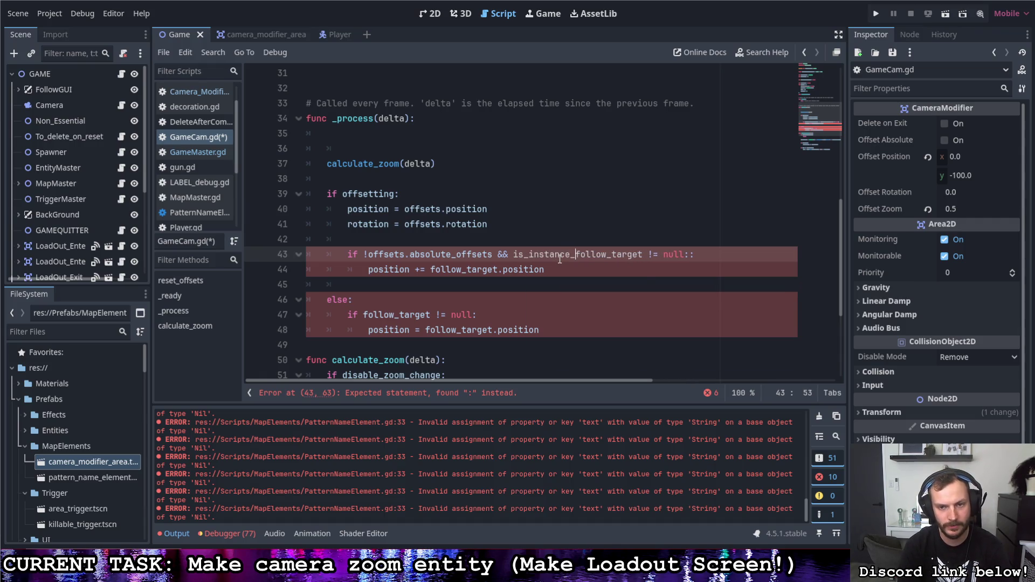
{"action": "type", "text": "valid("}
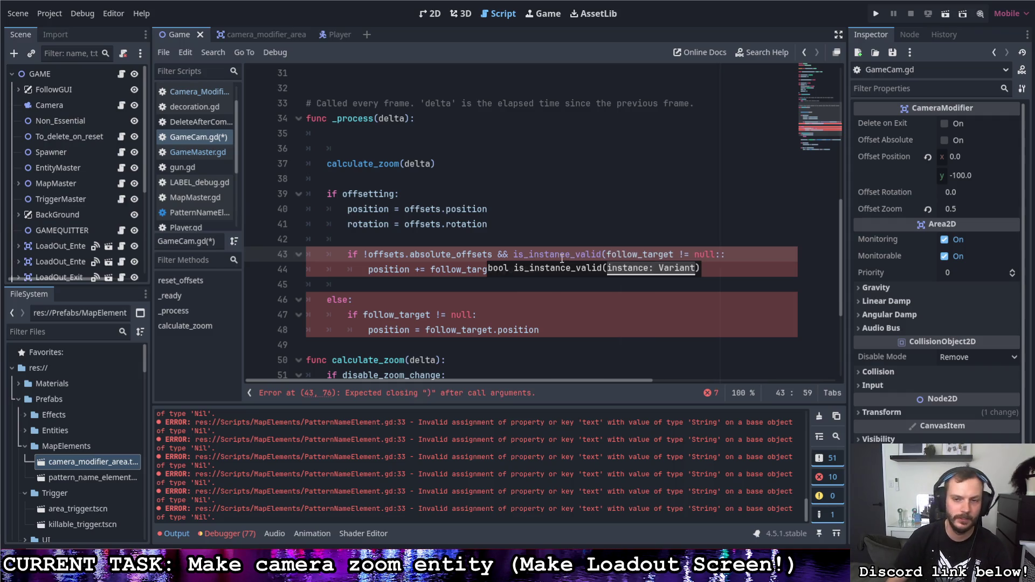
{"action": "left_click", "coordinate": [676, 254]}
{"action": "type", "text": ")"}
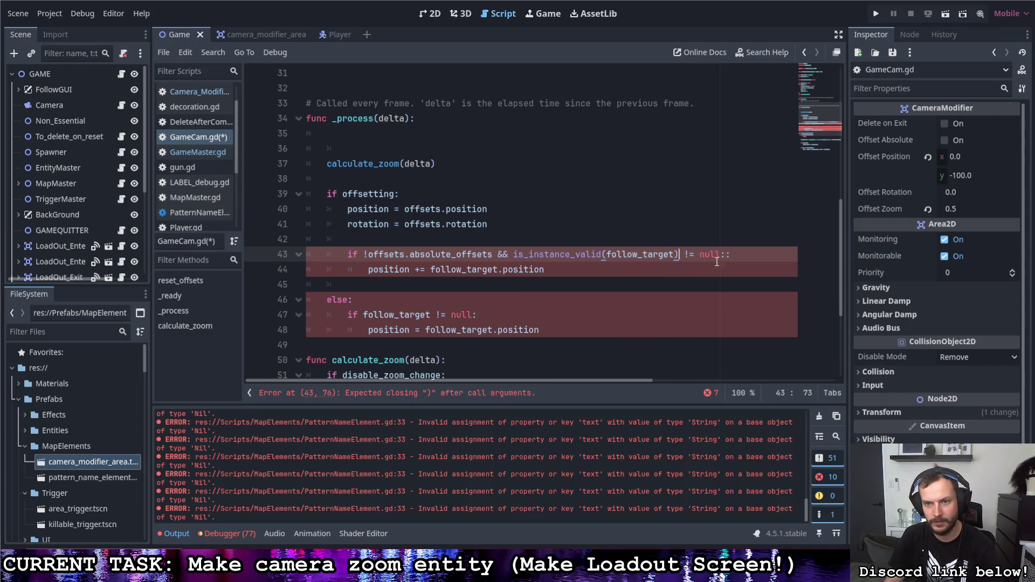
{"action": "left_click_drag", "start_coordinate": [728, 254], "coordinate": [685, 255]}
{"action": "key", "text": "BackSpace"}
{"action": "key", "text": "BackSpace"}
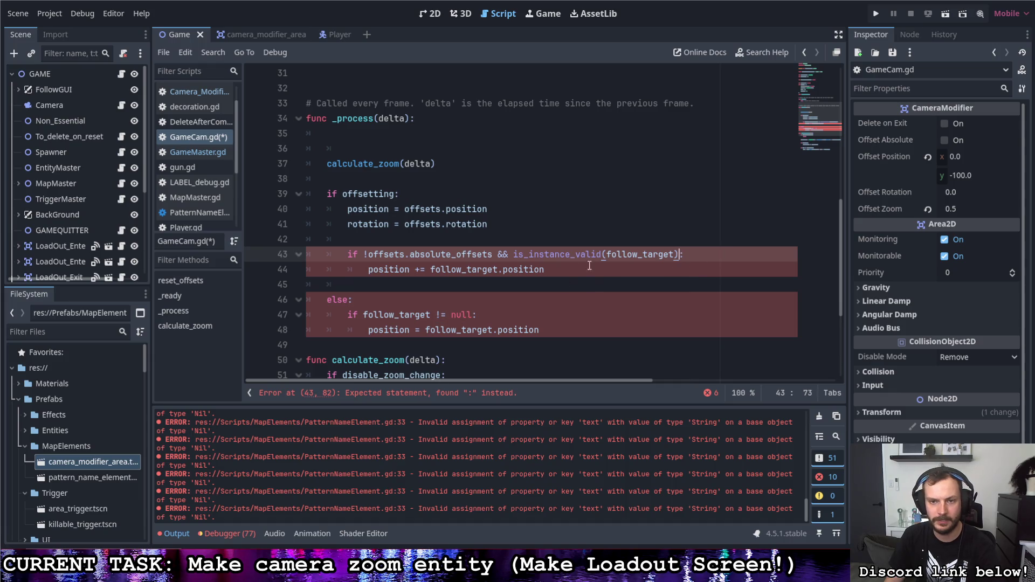
Step: Replace the line 47 null check with is_instance_valid(follow_target), save, and relaunch the game
{"action": "left_click_drag", "start_coordinate": [512, 254], "coordinate": [680, 256]}
{"action": "key", "text": "ctrl+c"}
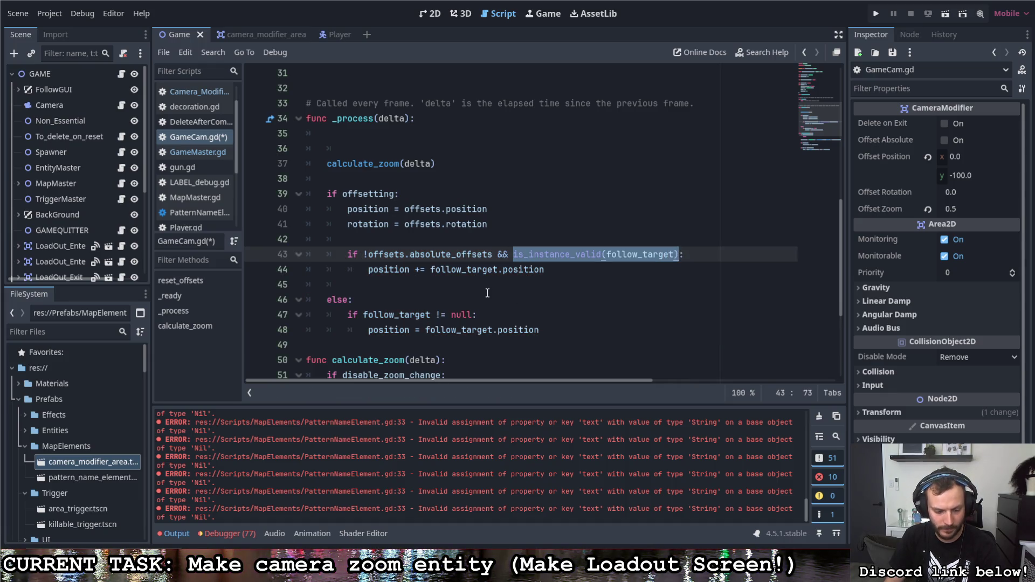
{"action": "left_click_drag", "start_coordinate": [361, 315], "coordinate": [475, 315]}
{"action": "key", "text": "ctrl+v"}
{"action": "key", "text": "ctrl+s"}
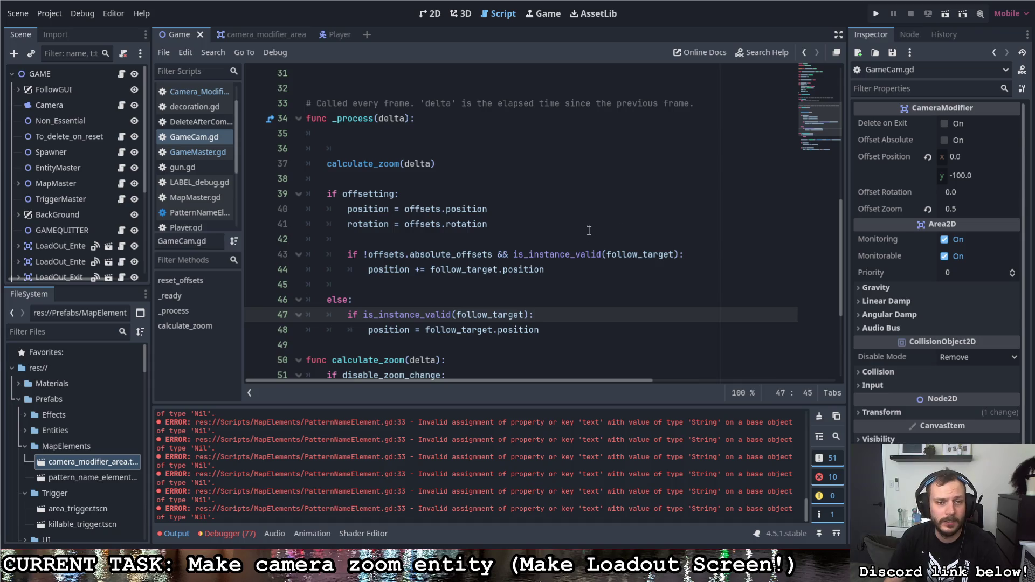
{"action": "left_click", "coordinate": [876, 14]}
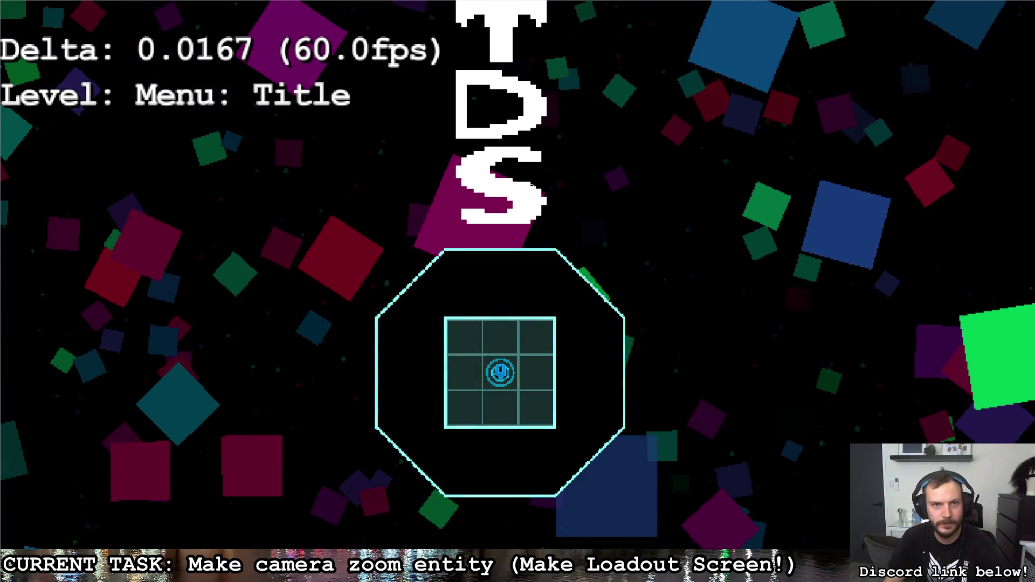
Step: Go from the title screen through the Main Menu into the Loadout room, then return to the editor
{"action": "key", "text": "w"}
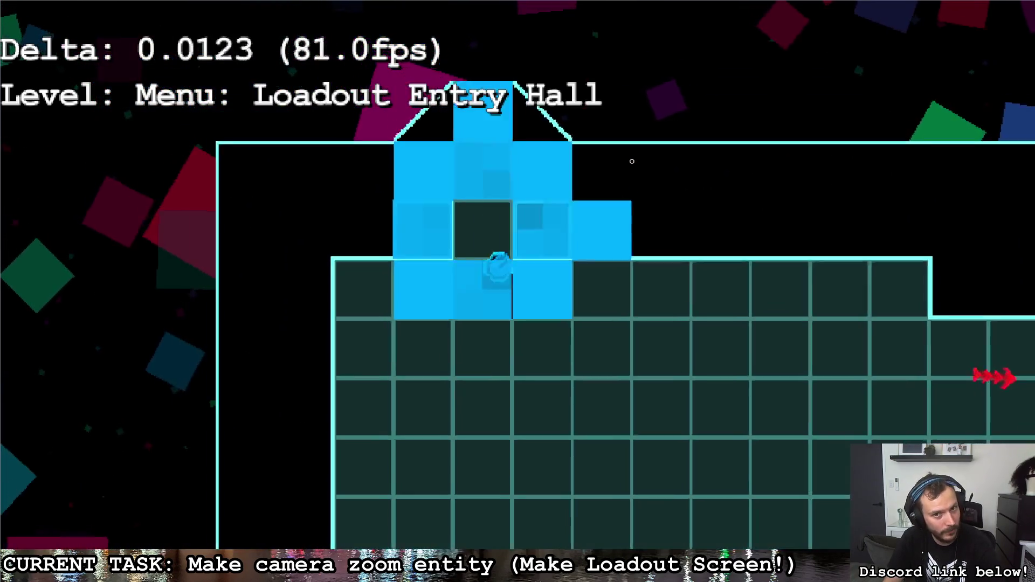
{"action": "key", "text": "w"}
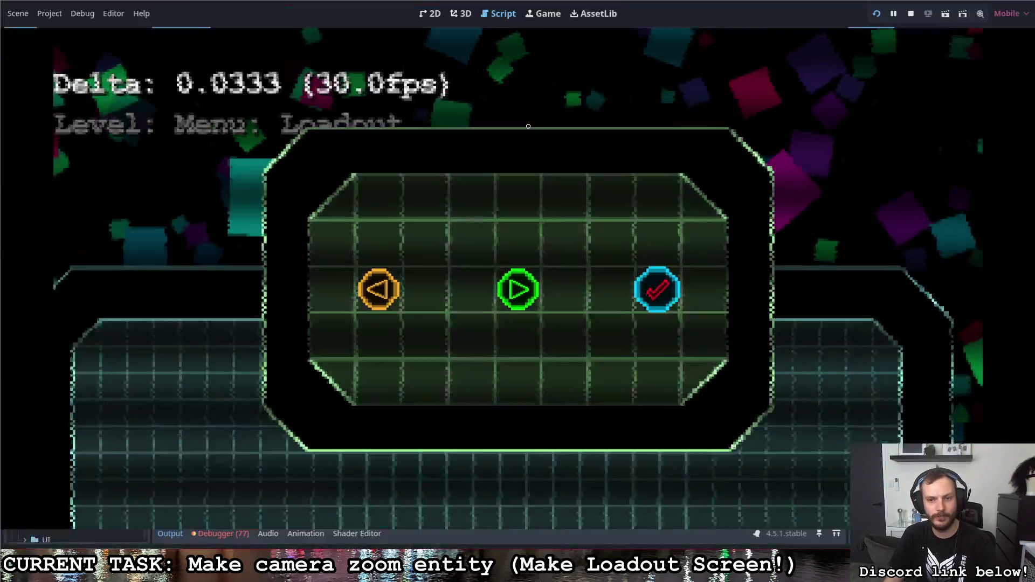
{"action": "key", "text": "alt+Tab"}
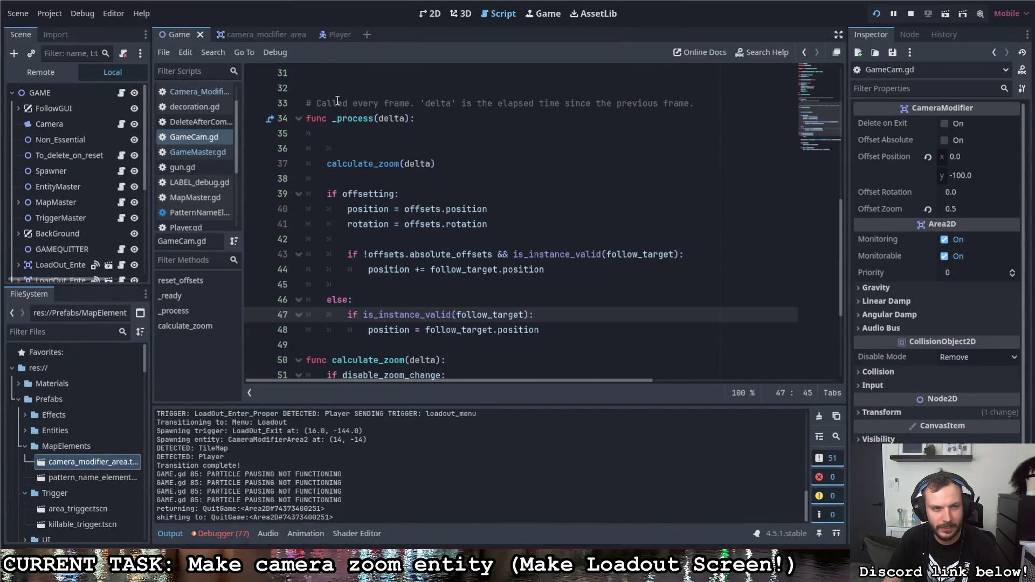
Step: In the camera modifier area script, insert a blank line 41 above the position assignment
{"action": "left_click", "coordinate": [267, 34]}
{"action": "scroll", "coordinate": [446, 260], "scroll_direction": "up", "scroll_amount": 2}
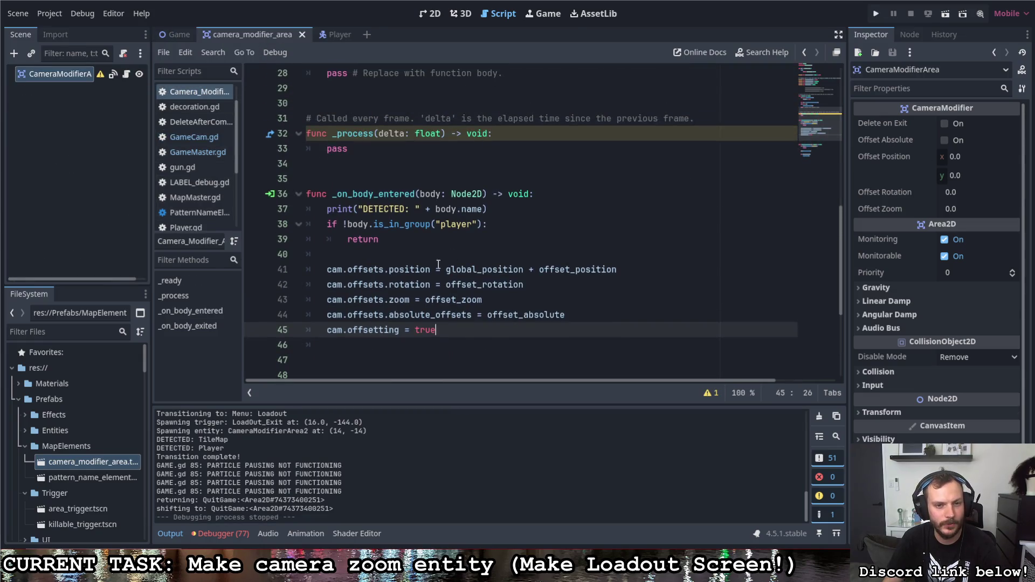
{"action": "left_click", "coordinate": [445, 260]}
{"action": "left_click", "coordinate": [626, 275]}
{"action": "key", "text": "Return"}
{"action": "key", "text": "Up"}
{"action": "key", "text": "Up"}
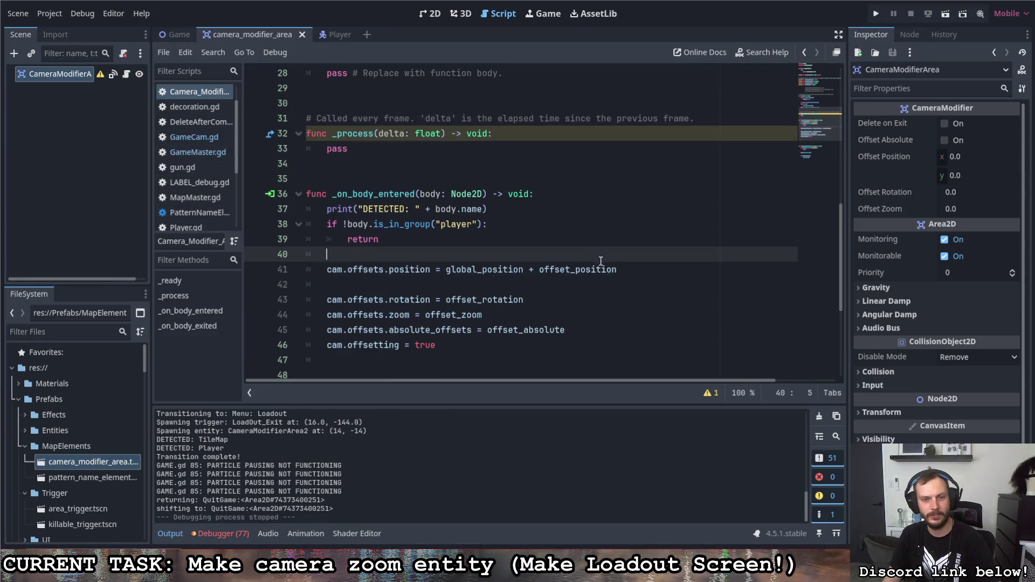
{"action": "scroll", "coordinate": [636, 275], "scroll_direction": "up", "scroll_amount": 9}
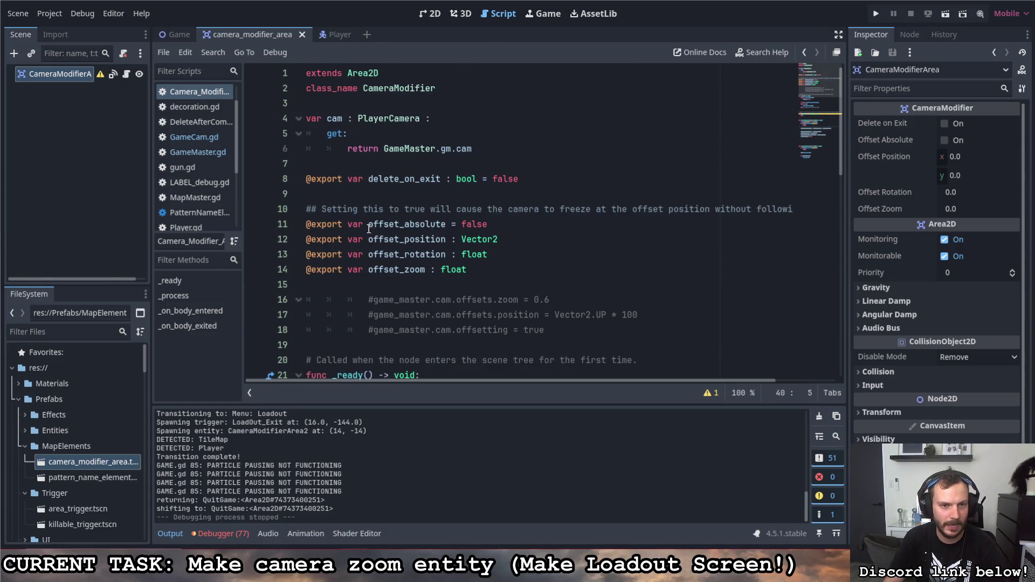
{"action": "double_click", "coordinate": [369, 225]}
{"action": "scroll", "coordinate": [432, 288], "scroll_direction": "down", "scroll_amount": 12}
{"action": "scroll", "coordinate": [432, 288], "scroll_direction": "up", "scroll_amount": 2}
{"action": "left_click", "coordinate": [383, 235]}
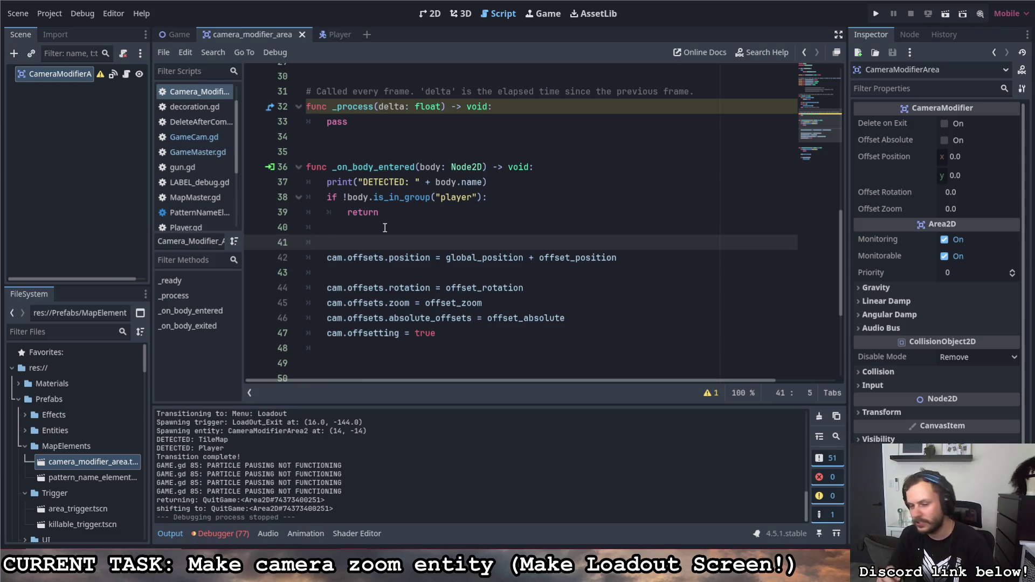
Step: Write an if offset_absolute condition on line 41, reusing the copied variable name
{"action": "type", "text": "if"}
{"action": "key", "text": "Return"}
{"action": "type", "text": "if"}
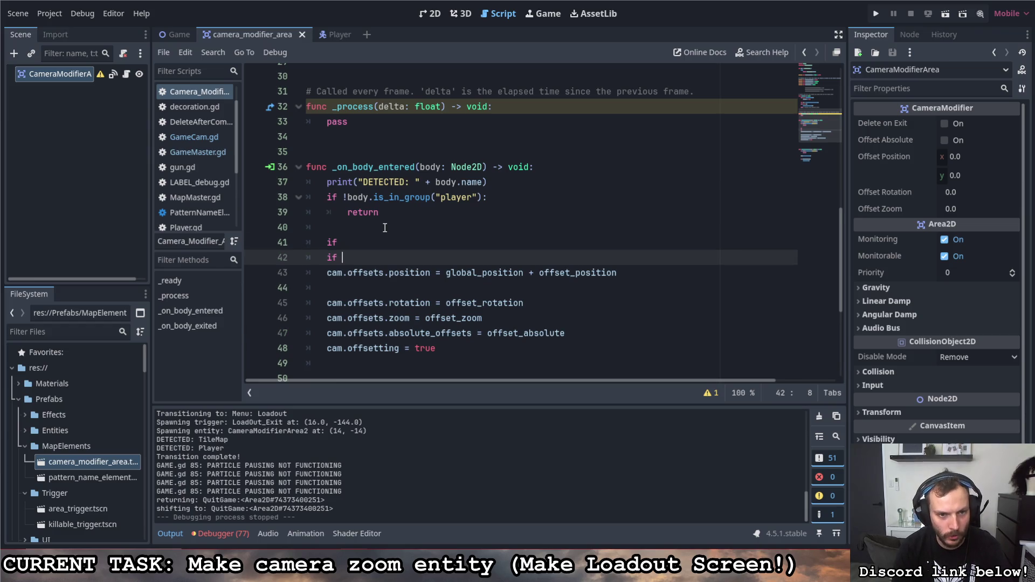
{"action": "key", "text": "BackSpace"}
{"action": "scroll", "coordinate": [399, 208], "scroll_direction": "up", "scroll_amount": 10}
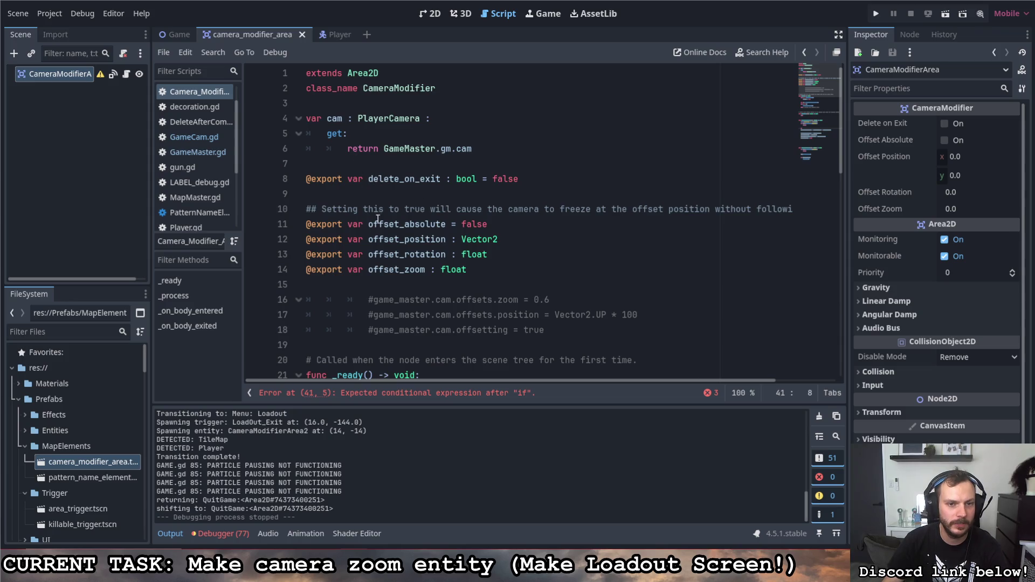
{"action": "double_click", "coordinate": [378, 224]}
{"action": "left_click_drag", "start_coordinate": [446, 225], "coordinate": [371, 225]}
{"action": "key", "text": "ctrl+c"}
{"action": "scroll", "coordinate": [405, 243], "scroll_direction": "down", "scroll_amount": 10}
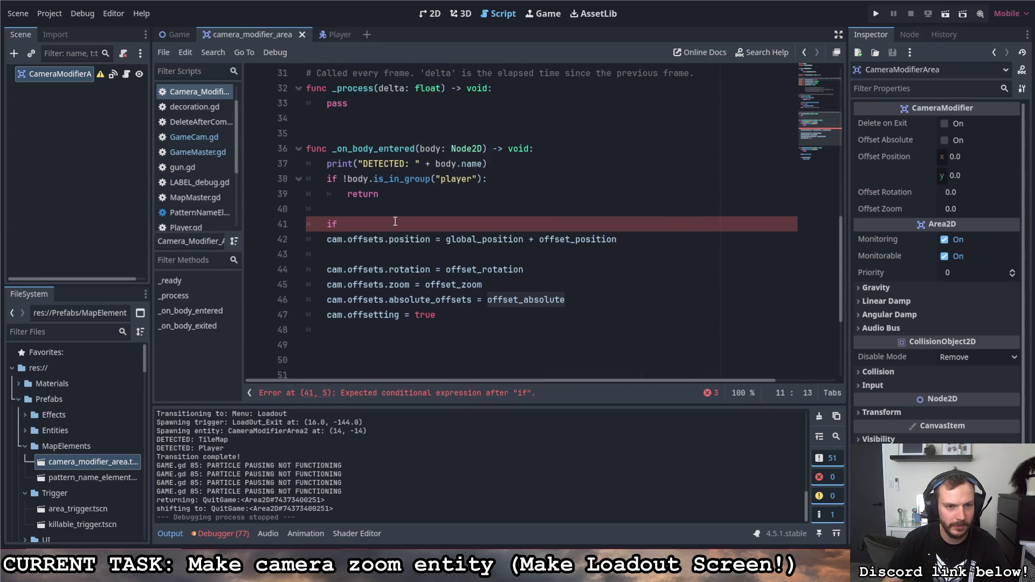
{"action": "left_click", "coordinate": [462, 224]}
{"action": "key", "text": "ctrl+v"}
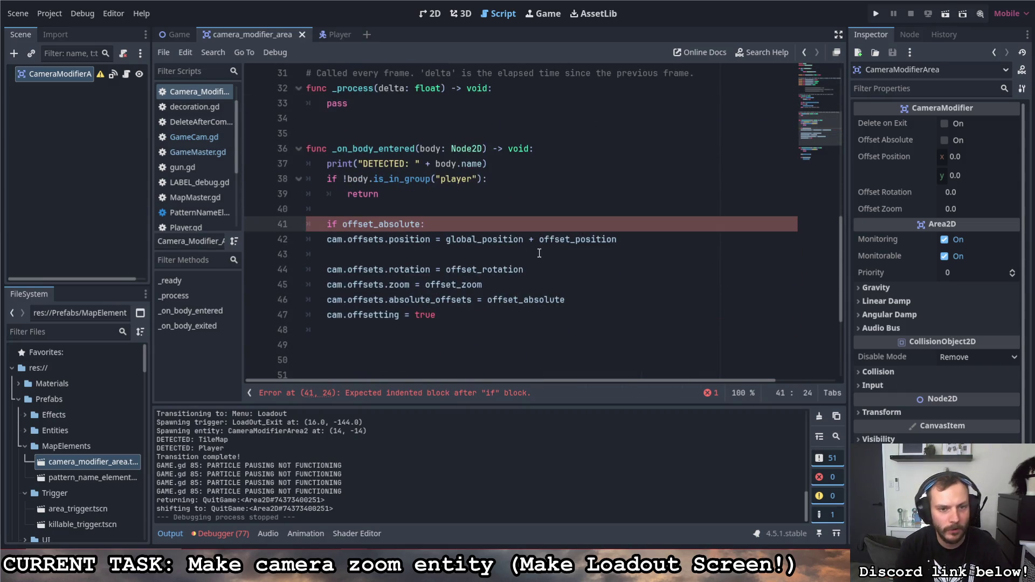
Step: Indent the position assignment under the condition and add an else: branch after it
{"action": "left_click", "coordinate": [326, 239]}
{"action": "key", "text": "Tab"}
{"action": "left_click", "coordinate": [653, 239]}
{"action": "key", "text": "Return"}
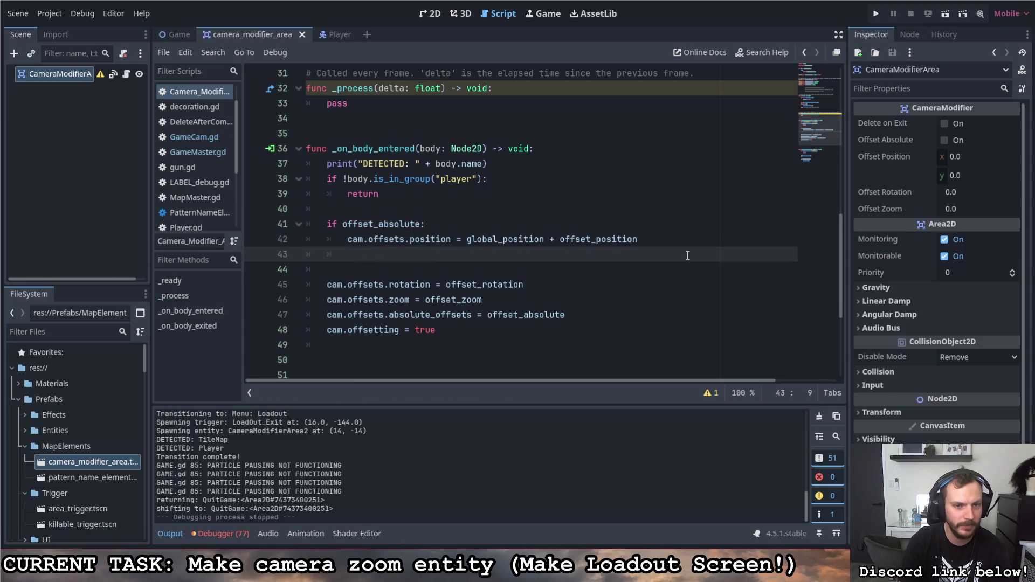
{"action": "type", "text": "else:"}
{"action": "key", "text": "Return"}
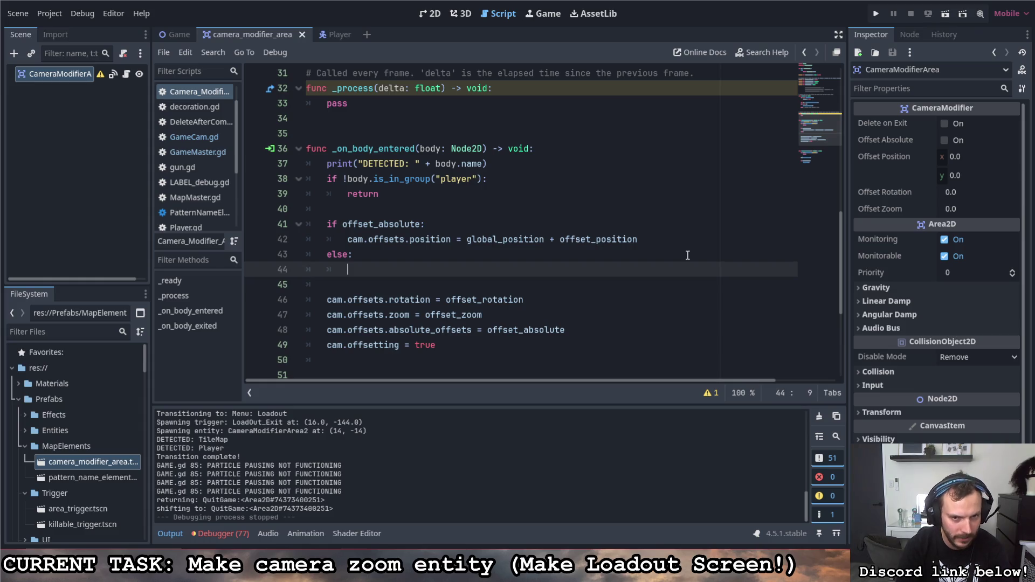
Step: Write cam.offsets.position = offset_position inside the else branch
{"action": "left_click_drag", "start_coordinate": [347, 238], "coordinate": [451, 240]}
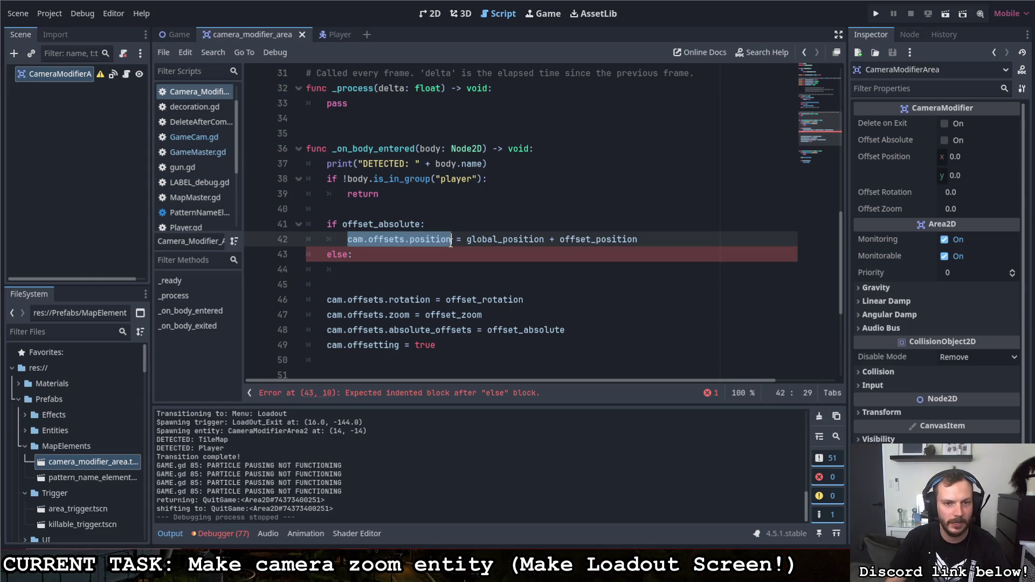
{"action": "key", "text": "ctrl+c"}
{"action": "left_click", "coordinate": [424, 270]}
{"action": "key", "text": "ctrl+v"}
{"action": "left_click_drag", "start_coordinate": [560, 240], "coordinate": [647, 243]}
{"action": "left_click", "coordinate": [483, 270]}
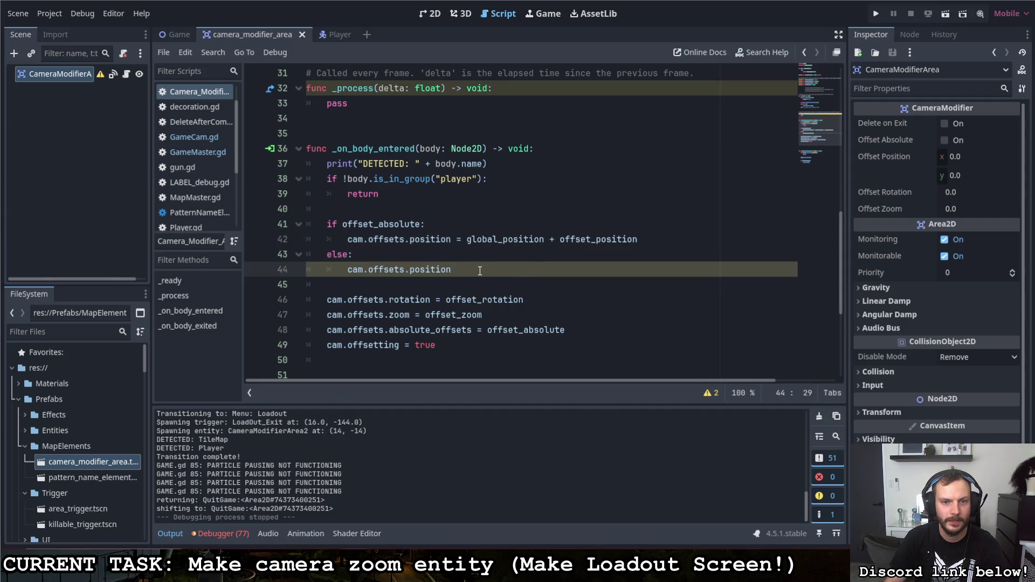
{"action": "key", "text": "ctrl+v"}
{"action": "key", "text": "ctrl+Left"}
{"action": "type", "text": "="}
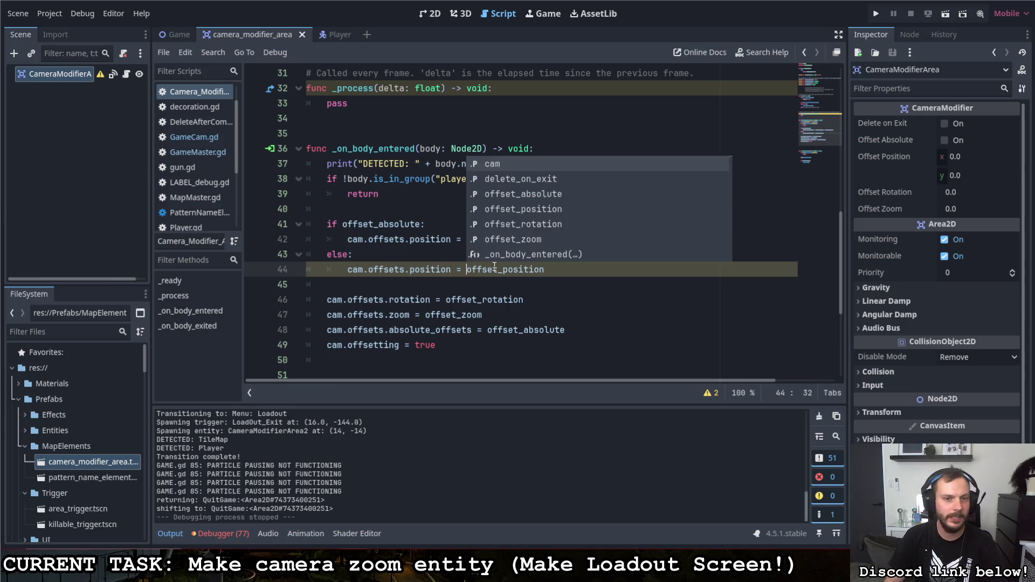
Step: Select parts of the line 42 assignment and move to the empty line above the if check
{"action": "left_click", "coordinate": [377, 239]}
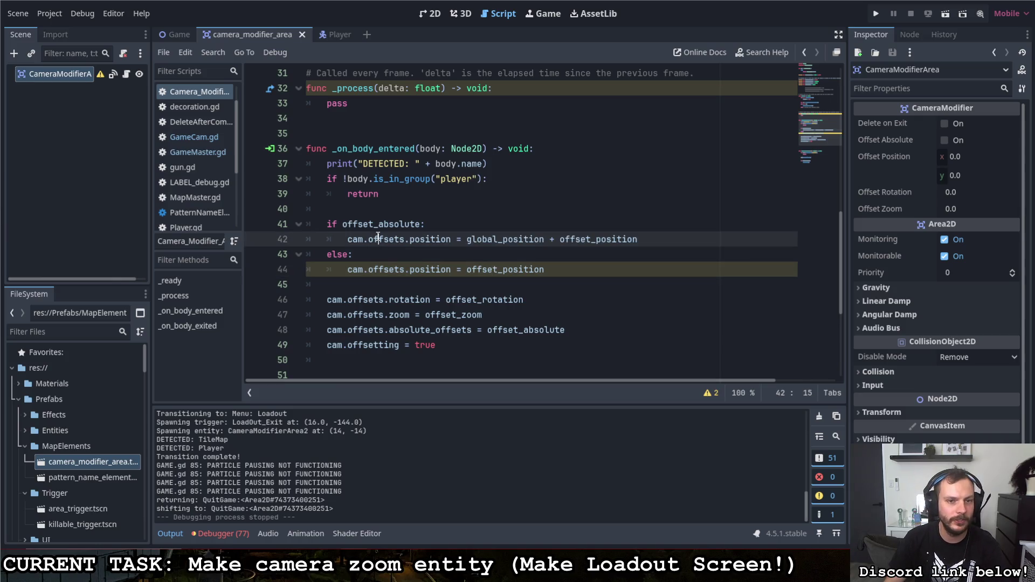
{"action": "left_click", "coordinate": [344, 225]}
{"action": "mouse_move", "coordinate": [348, 240]}
{"action": "left_mouse_down"}
{"action": "mouse_move", "coordinate": [547, 243]}
{"action": "mouse_move", "coordinate": [315, 269]}
{"action": "mouse_move", "coordinate": [348, 270]}
{"action": "left_mouse_up"}
{"action": "left_click", "coordinate": [558, 241]}
{"action": "left_click", "coordinate": [357, 214]}
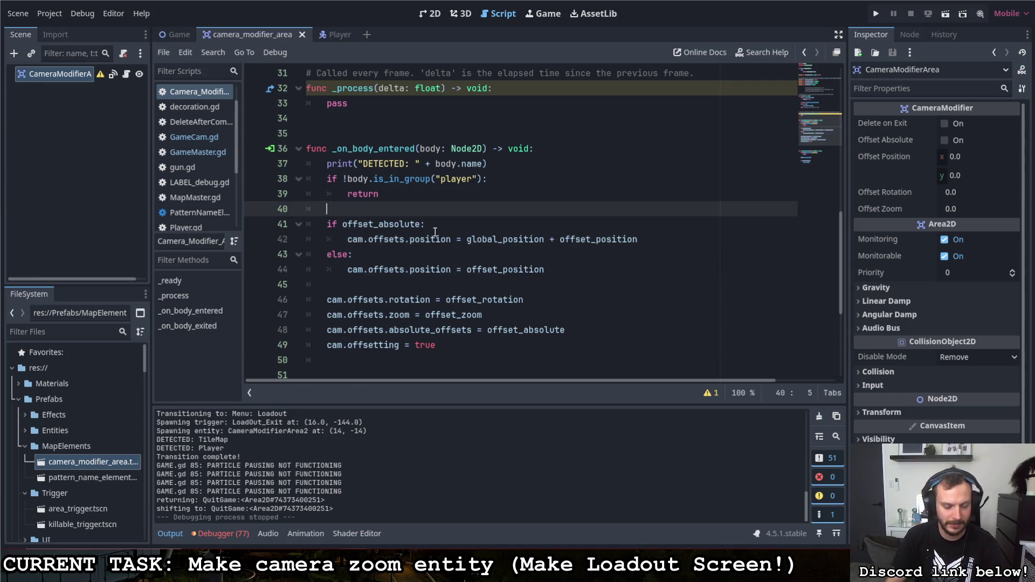
Step: Paste the offset_position assignment on a new line above the if offset_absolute check
{"action": "key", "text": "Return"}
{"action": "key", "text": "ctrl+v"}
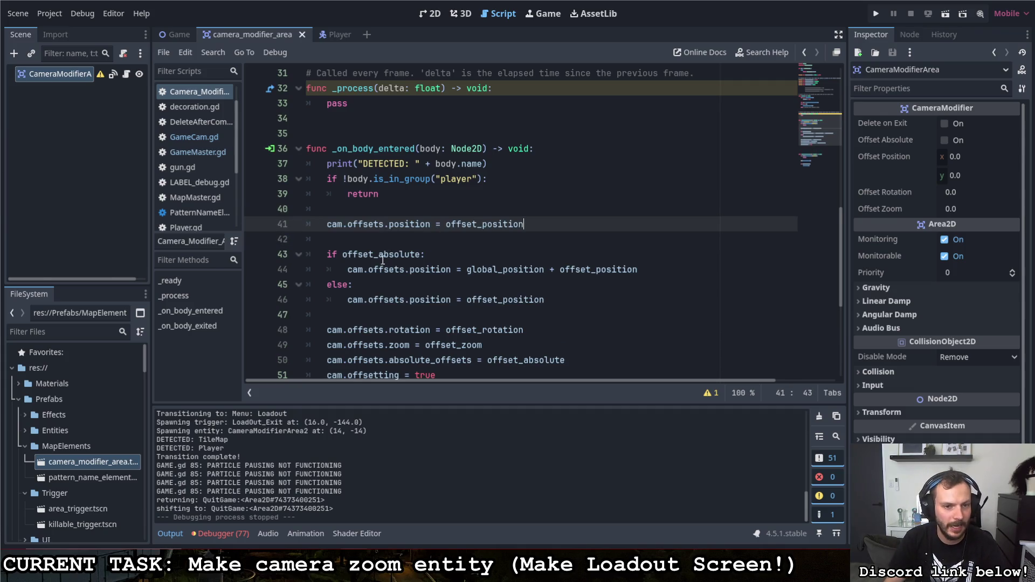
{"action": "left_click", "coordinate": [343, 254]}
{"action": "type", "text": "!"}
{"action": "key", "text": "BackSpace"}
Step: Delete the else branch and blank lines, make the absolute line +=, and run with F5
{"action": "mouse_move", "coordinate": [551, 299]}
{"action": "left_mouse_down"}
{"action": "mouse_move", "coordinate": [560, 269]}
{"action": "mouse_move", "coordinate": [545, 269]}
{"action": "left_mouse_up"}
{"action": "key", "text": "BackSpace"}
{"action": "left_click", "coordinate": [457, 270]}
{"action": "type", "text": "+"}
{"action": "left_click", "coordinate": [375, 241]}
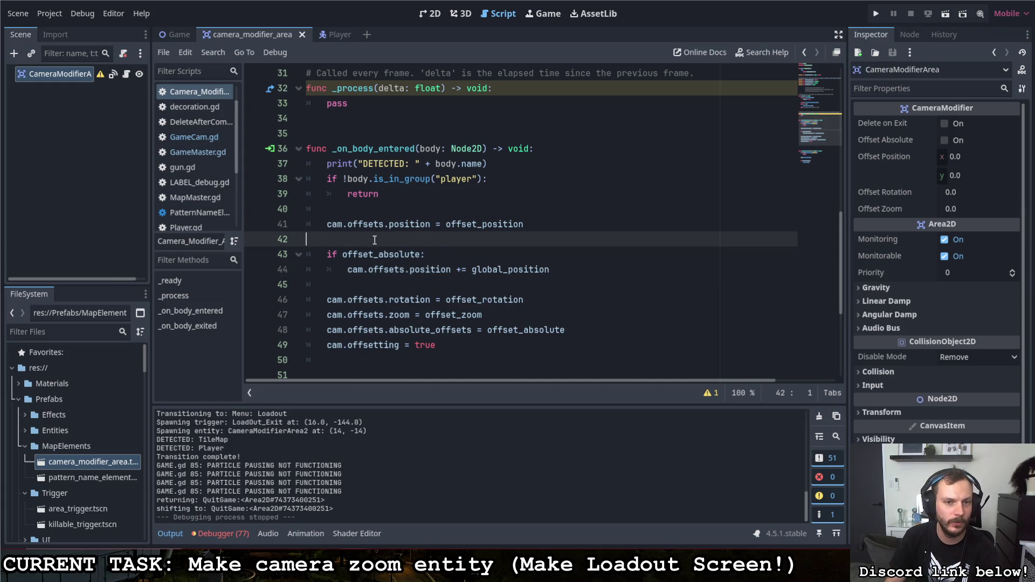
{"action": "key", "text": "BackSpace"}
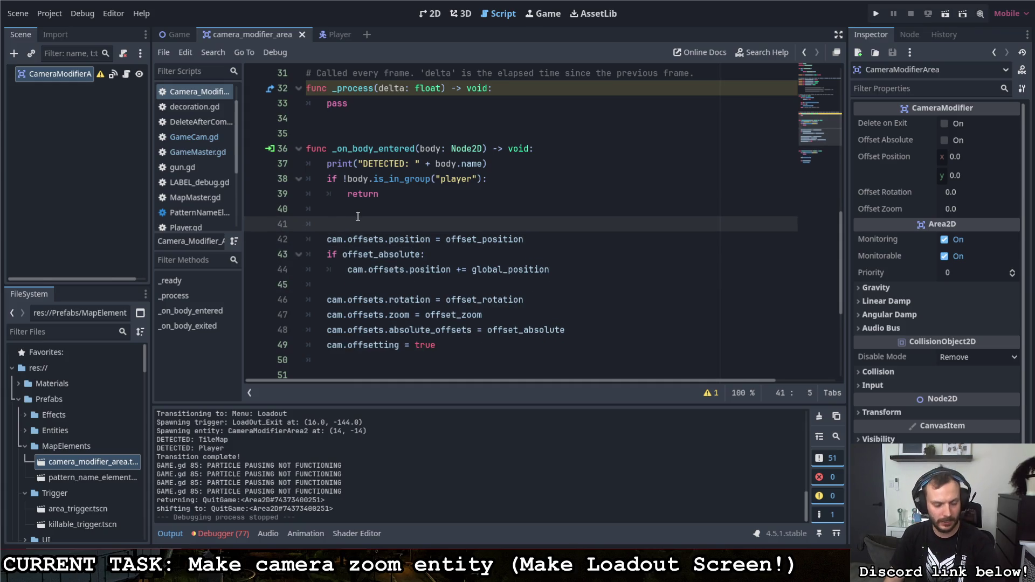
{"action": "key", "text": "BackSpace"}
{"action": "left_click", "coordinate": [356, 272]}
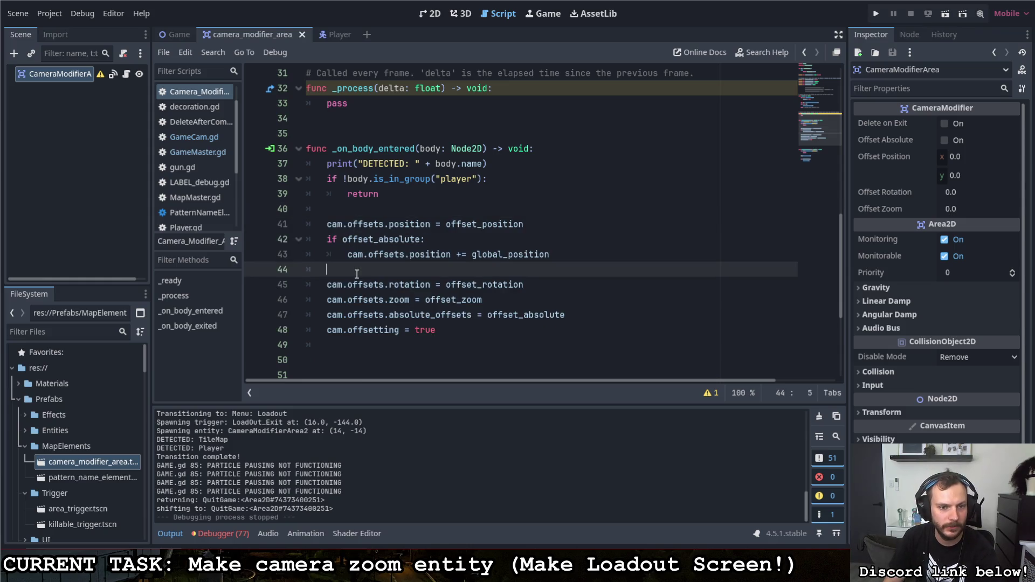
{"action": "key", "text": "F5"}
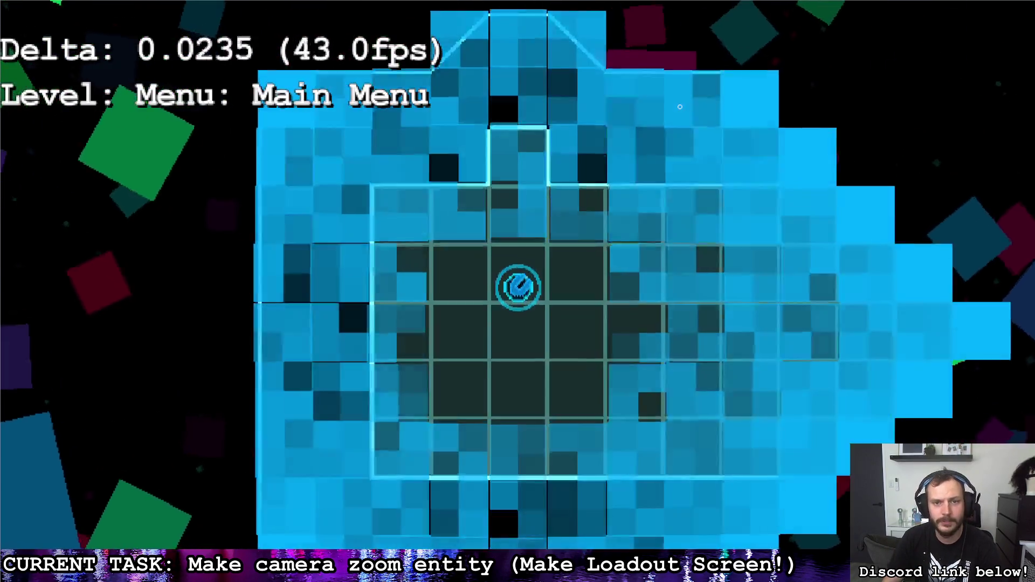
Step: Walk up from the Main Menu into the Loadout room, shooting and moving past the first T-block
{"action": "key", "text": "w"}
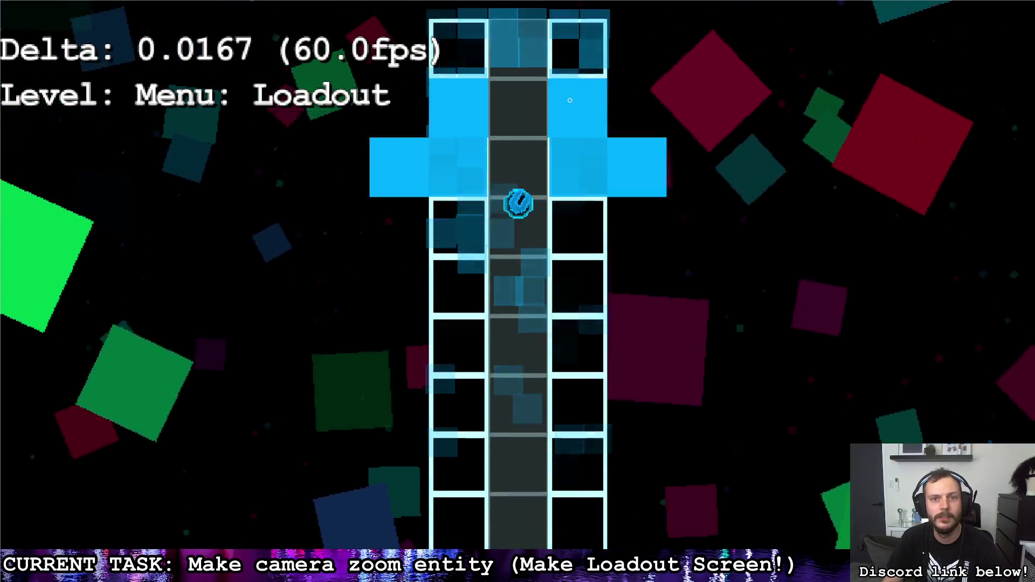
{"action": "key", "text": "w"}
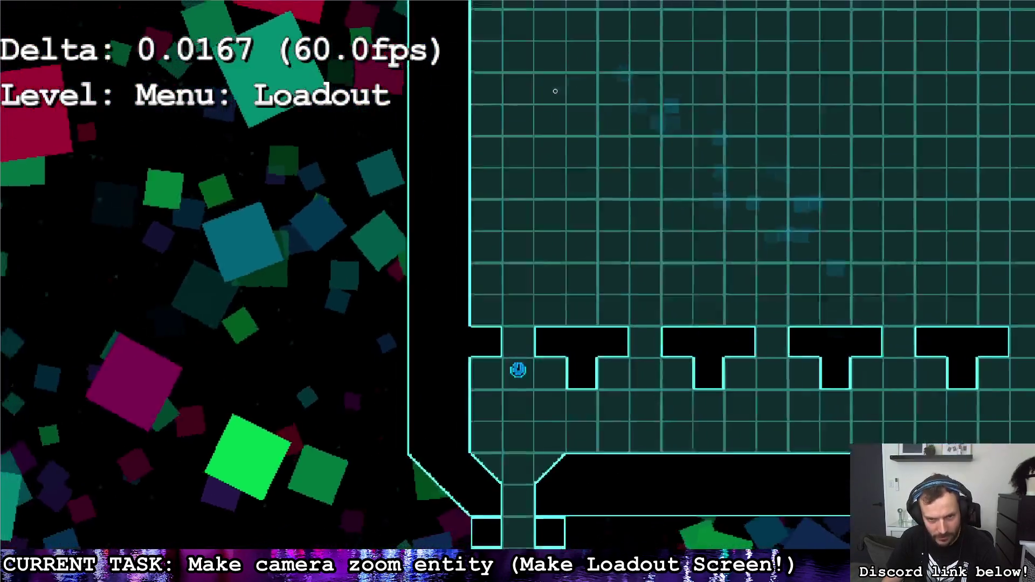
{"action": "left_click", "coordinate": [498, 131]}
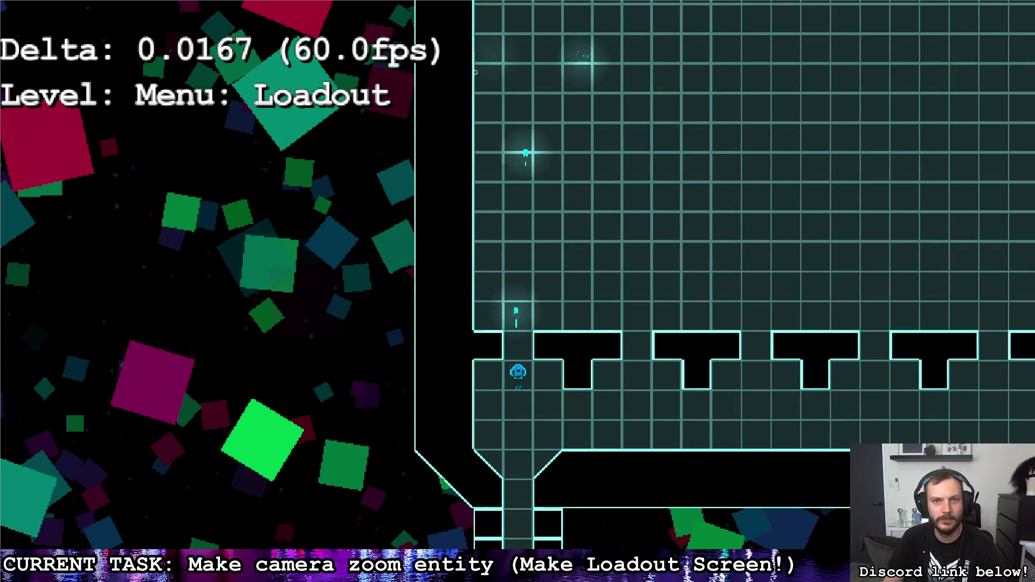
{"action": "key", "text": "d"}
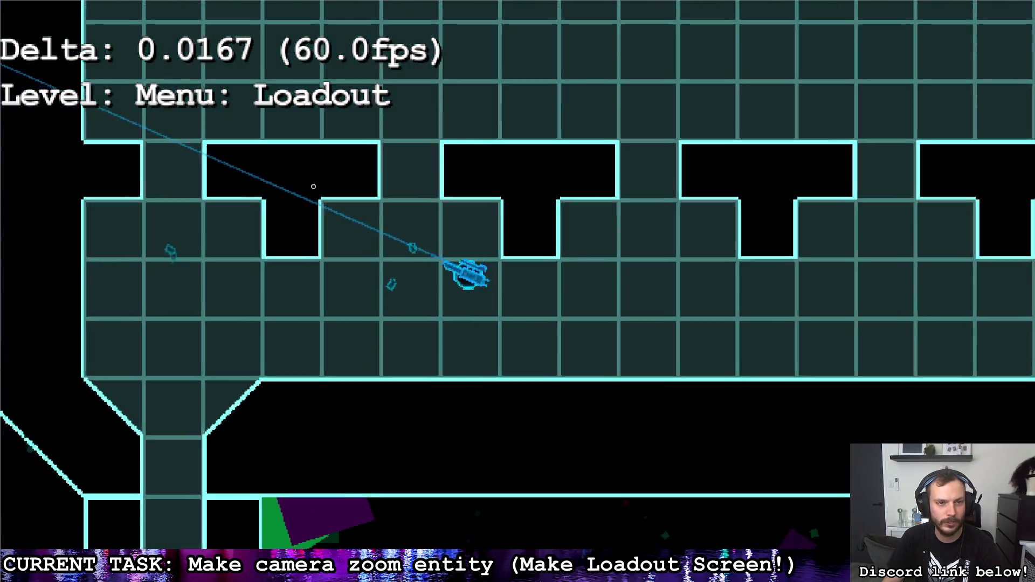
{"action": "key", "text": "a"}
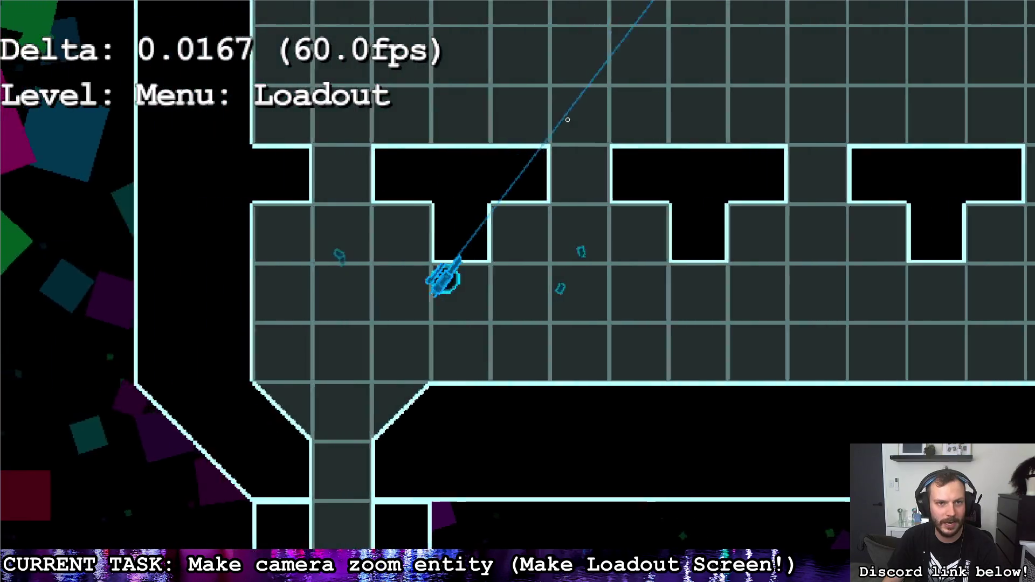
{"action": "key", "text": "w"}
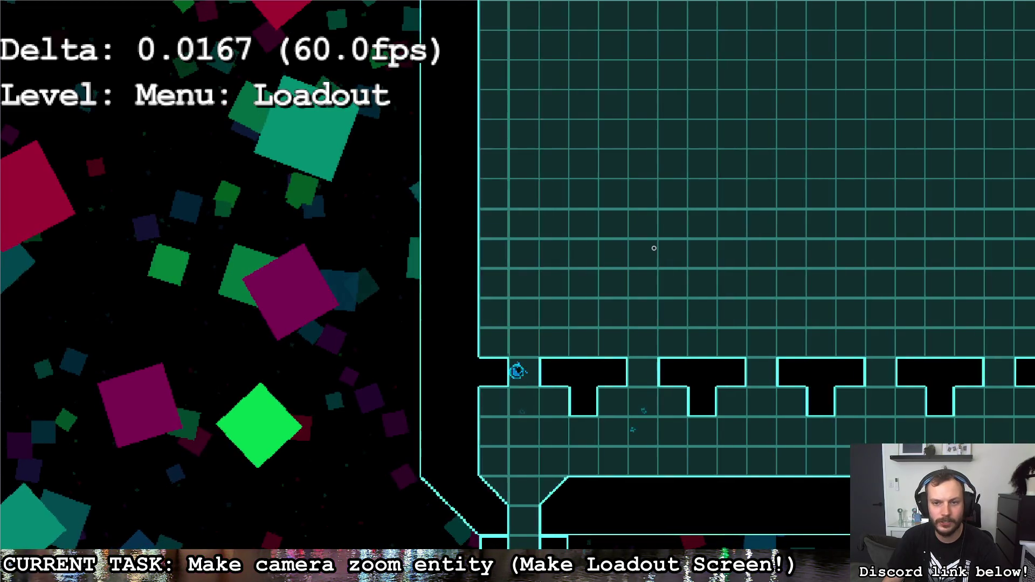
{"action": "left_click", "coordinate": [650, 241]}
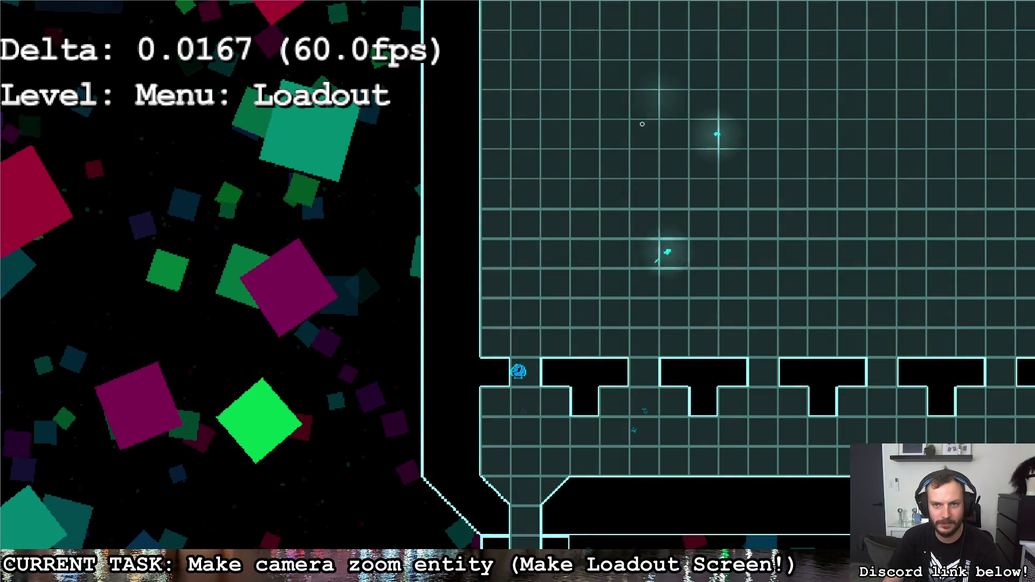
{"action": "key", "text": "d"}
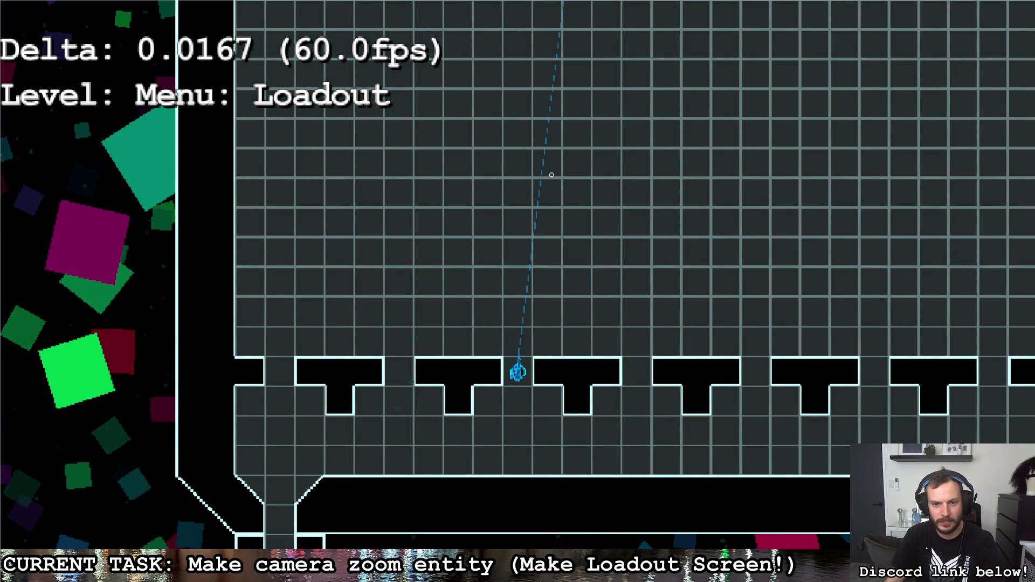
Step: Move through the T-block corridor to its west end and back, checking the camera framing
{"action": "key", "text": "s"}
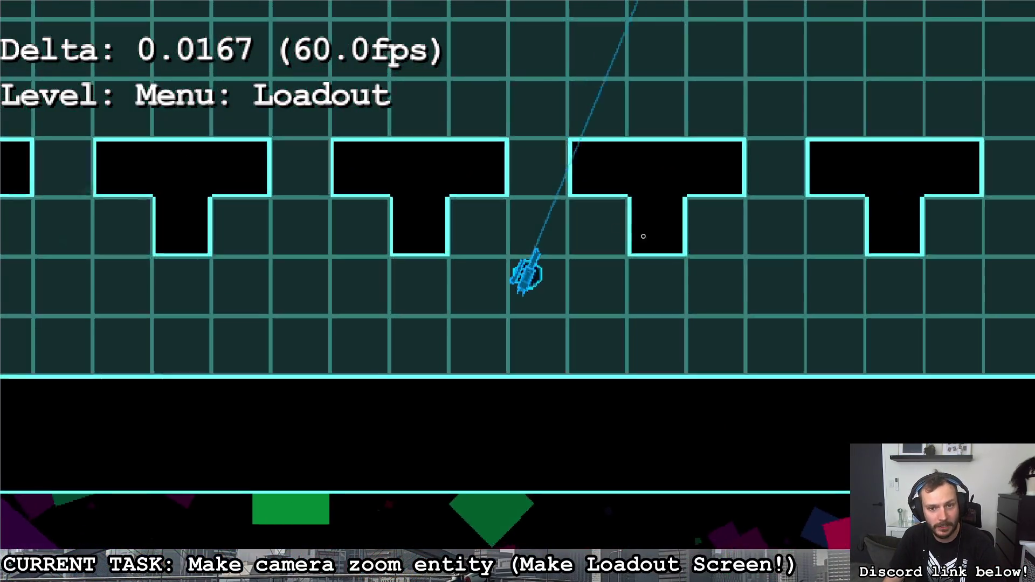
{"action": "key", "text": "w"}
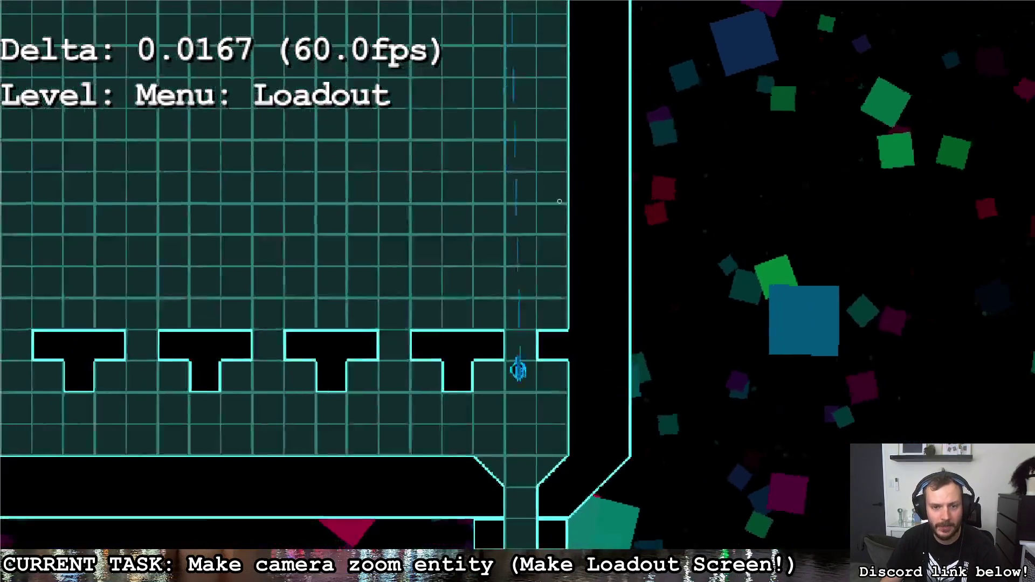
{"action": "key", "text": "s"}
{"action": "key", "text": "a"}
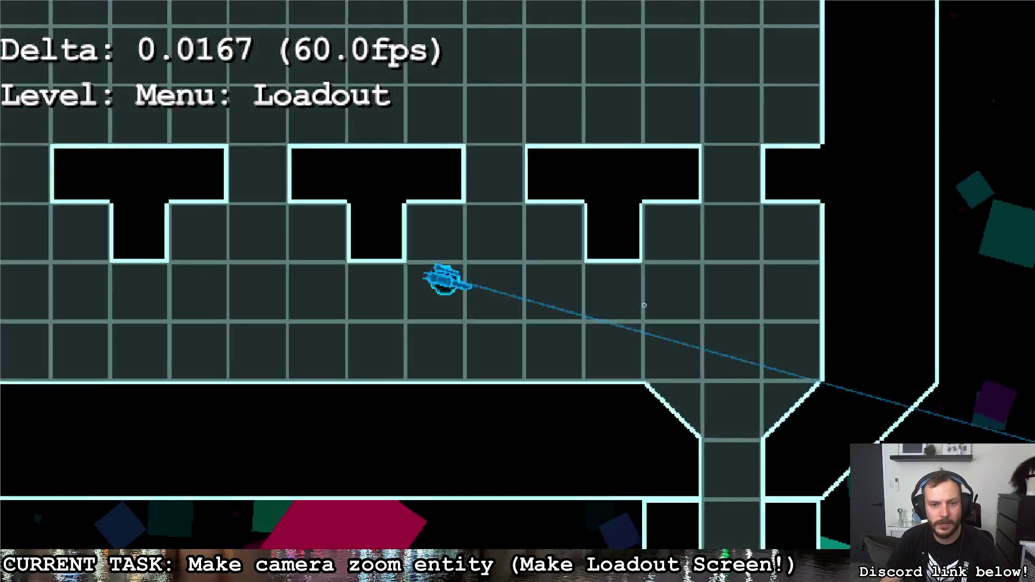
{"action": "key", "text": "a"}
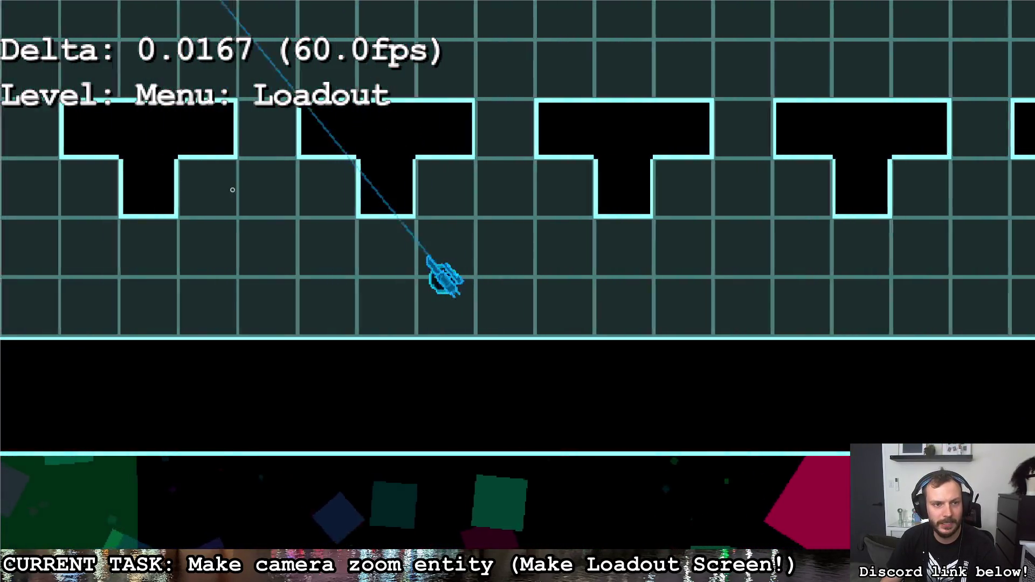
{"action": "key", "text": "a"}
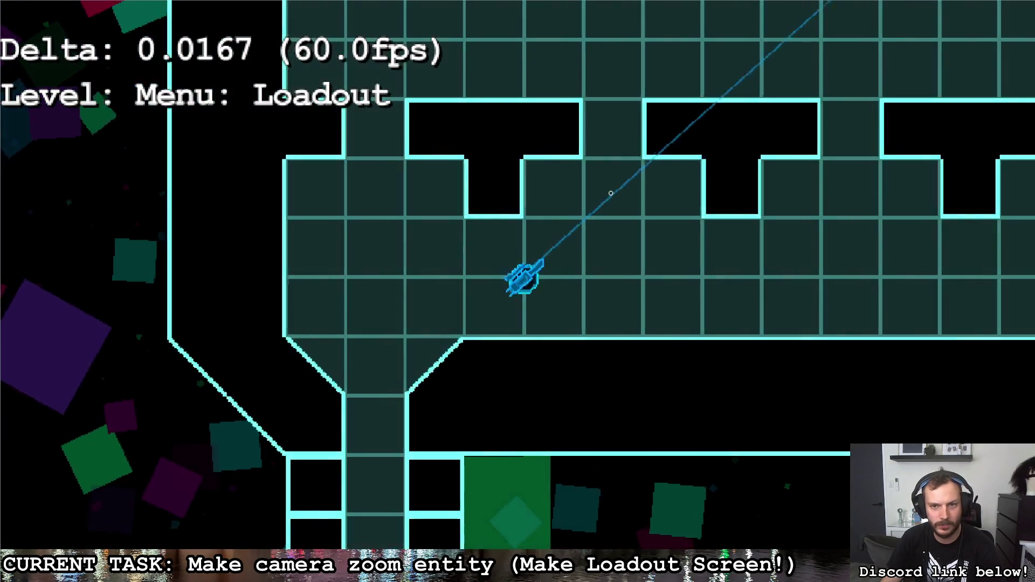
{"action": "key", "text": "d"}
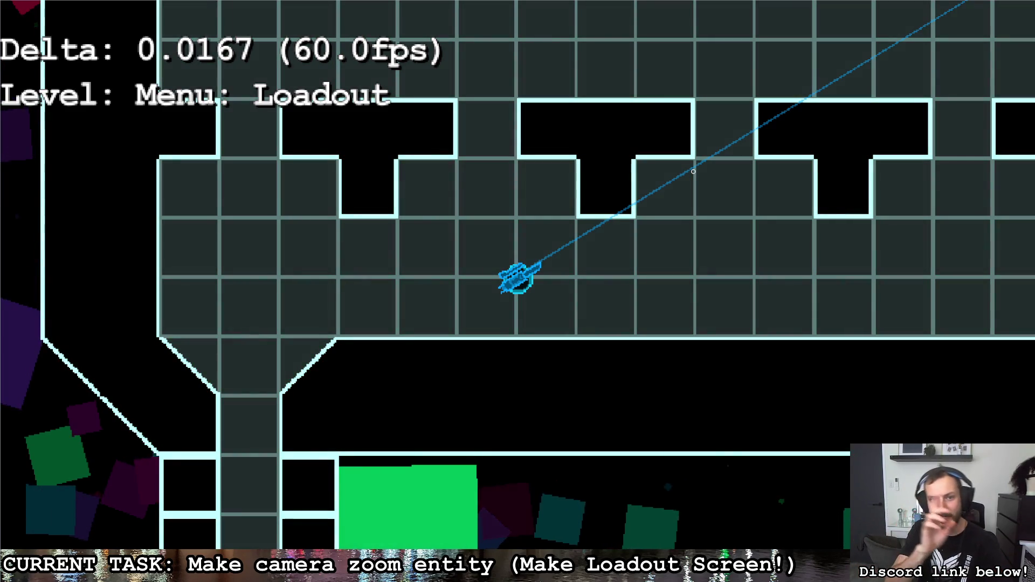
{"action": "key", "text": "w"}
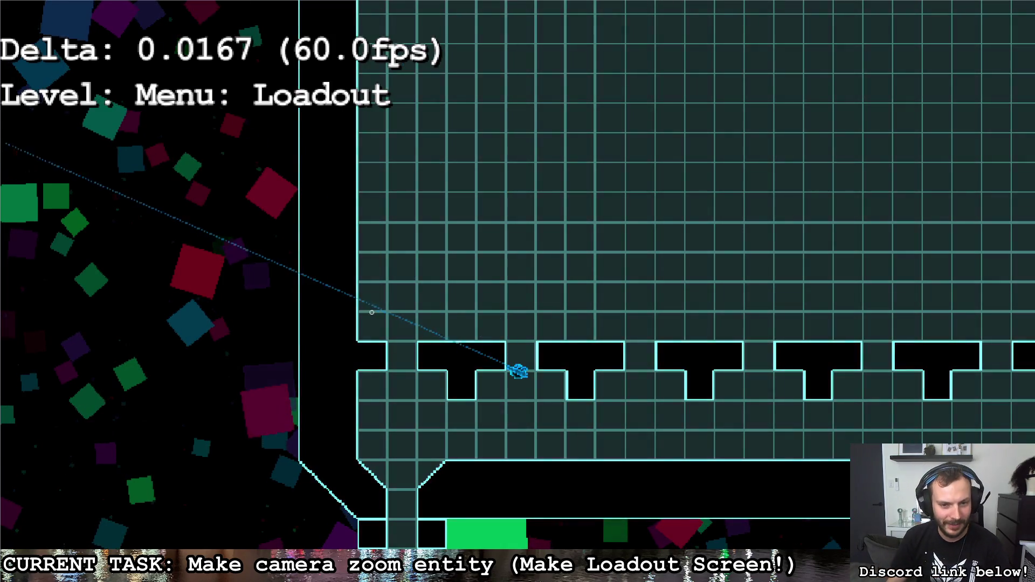
Step: Fly through the level and up the shaft into the Loadout Entry Hall, then stop the game
{"action": "key", "text": "s"}
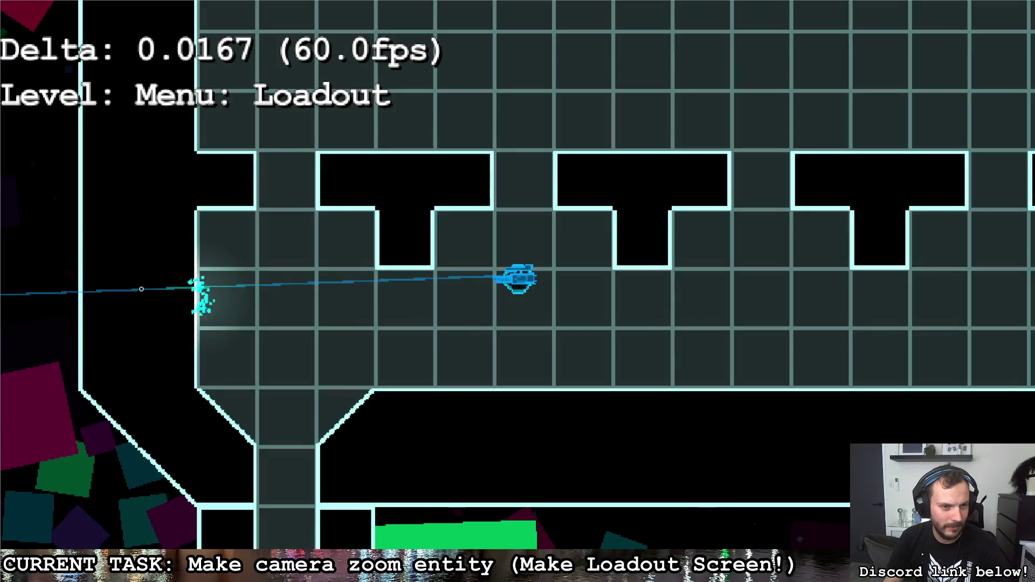
{"action": "key", "text": "a"}
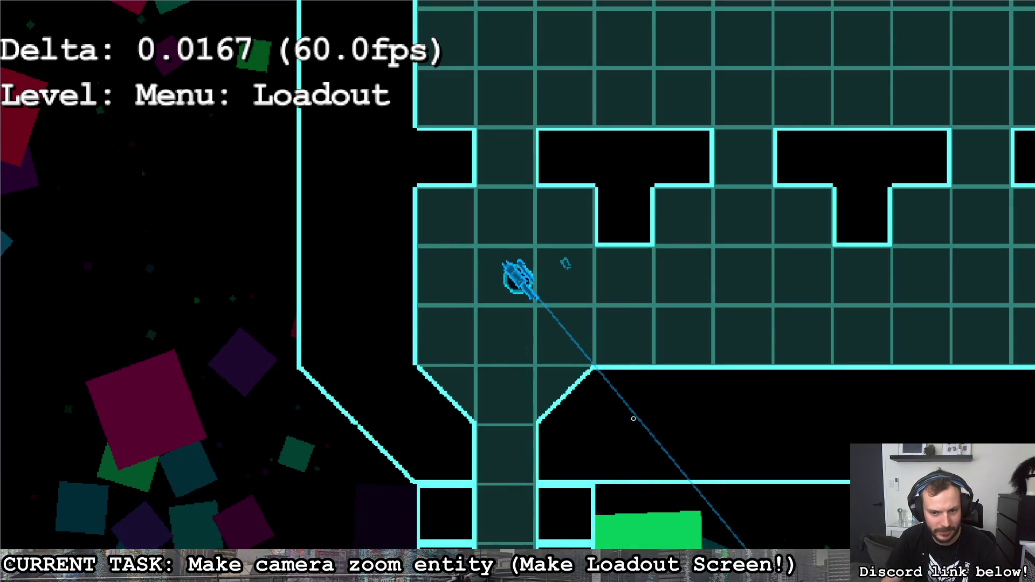
{"action": "key", "text": "d"}
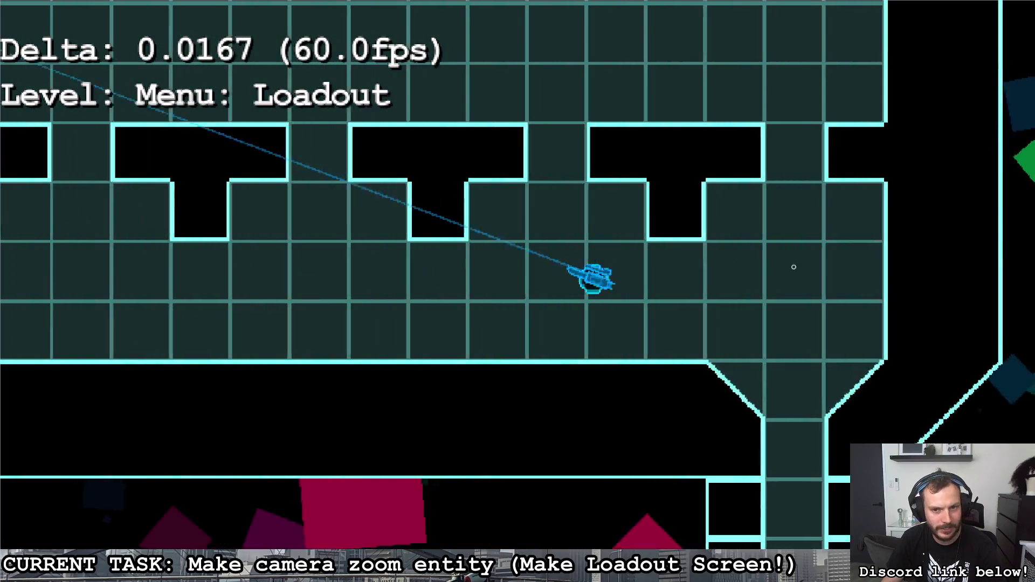
{"action": "key", "text": "s"}
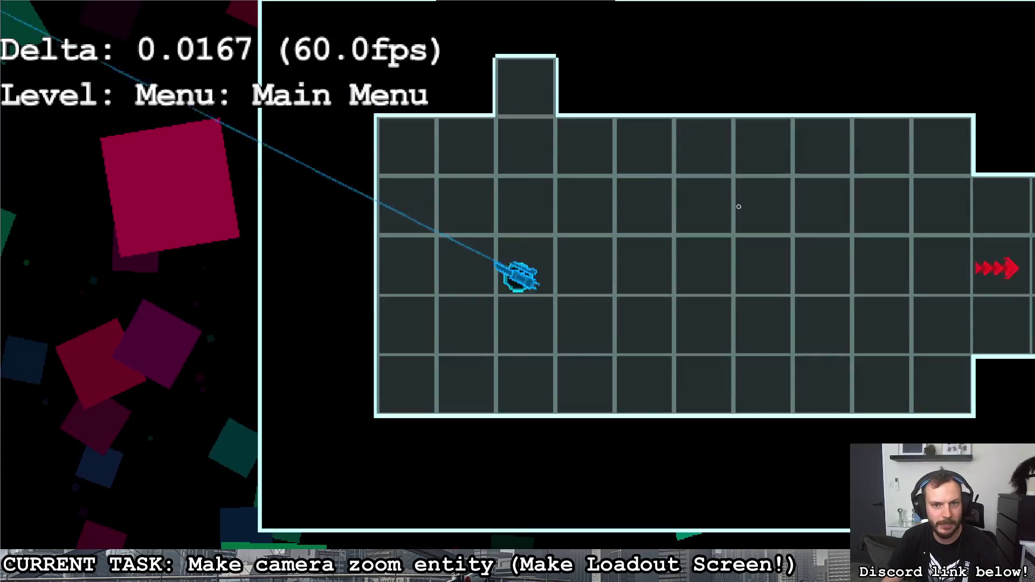
{"action": "key", "text": "w"}
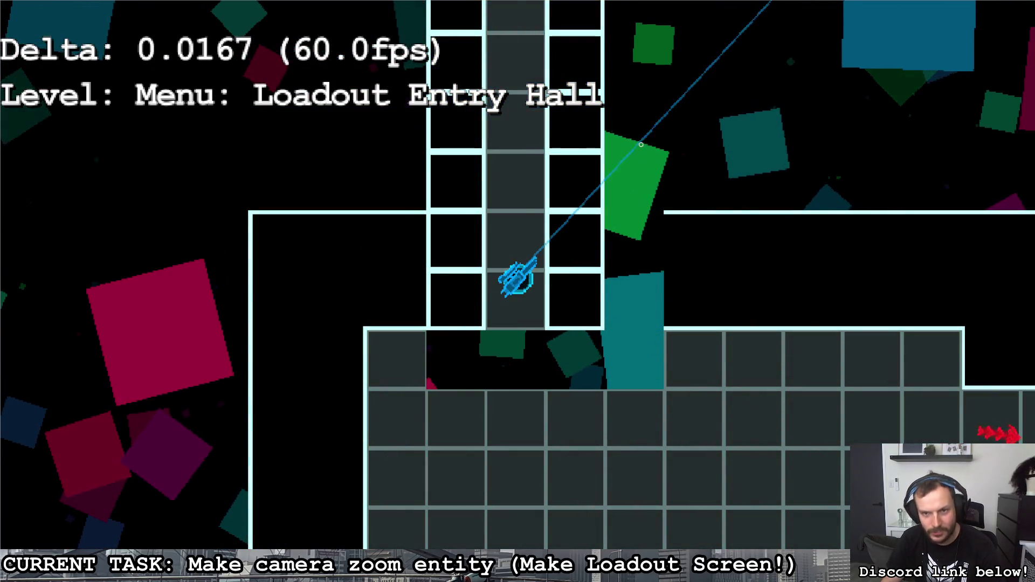
{"action": "key", "text": "Escape"}
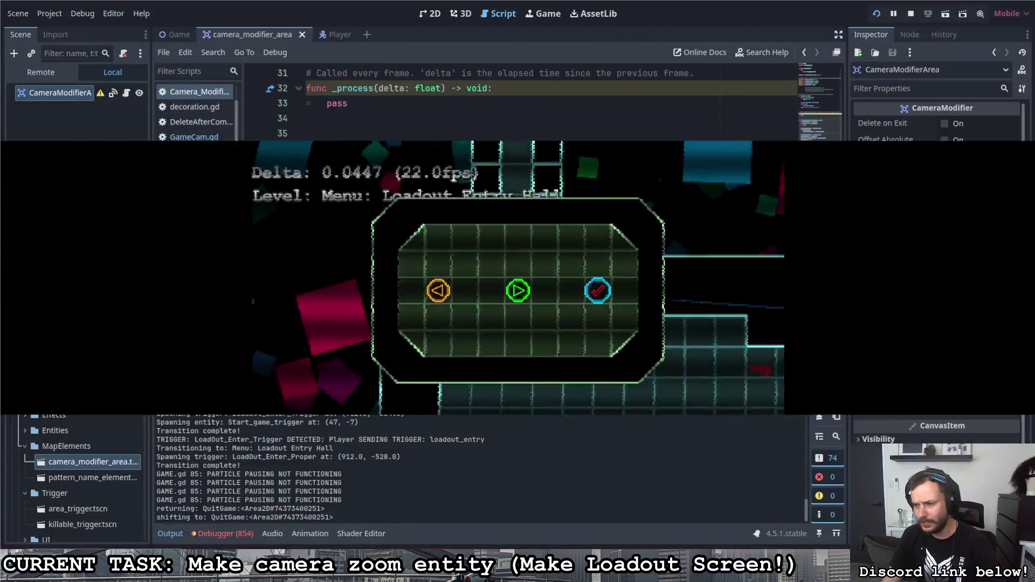